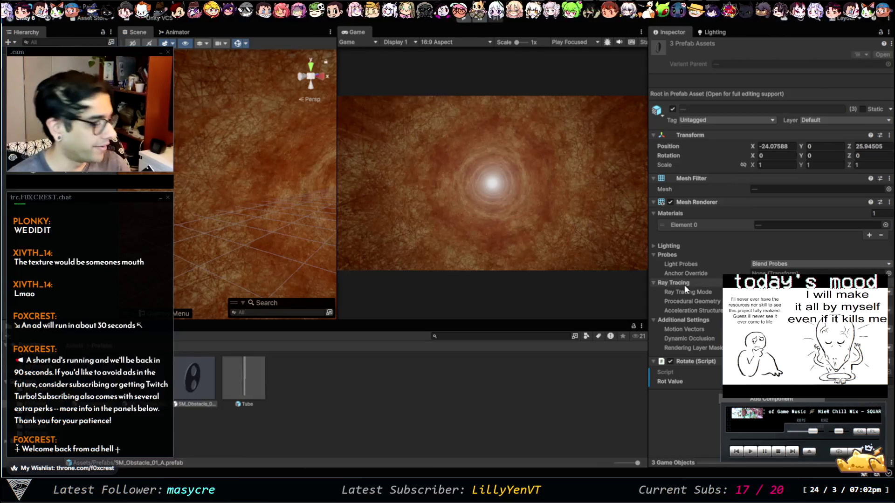
Deselect the three assets, show only the SM_Obstacle_03_A prefab in the Inspector, then go to Paint
click(306, 396)
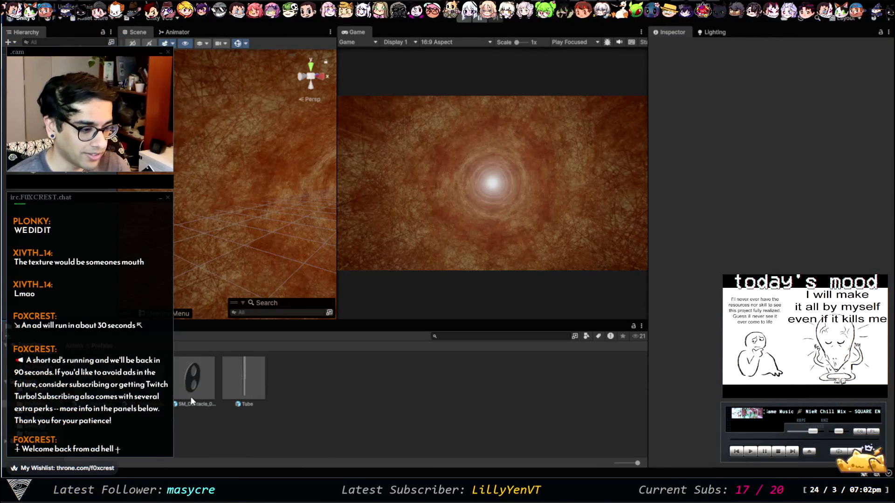
click(193, 378)
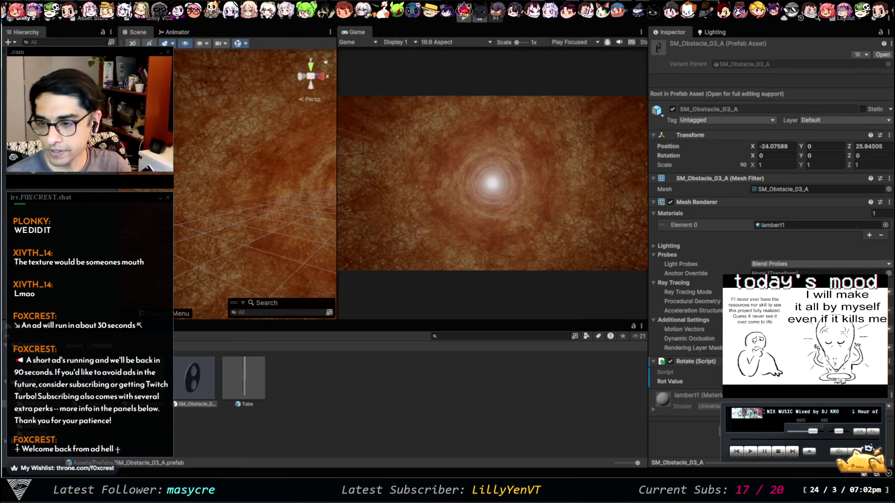
key(alt+Tab)
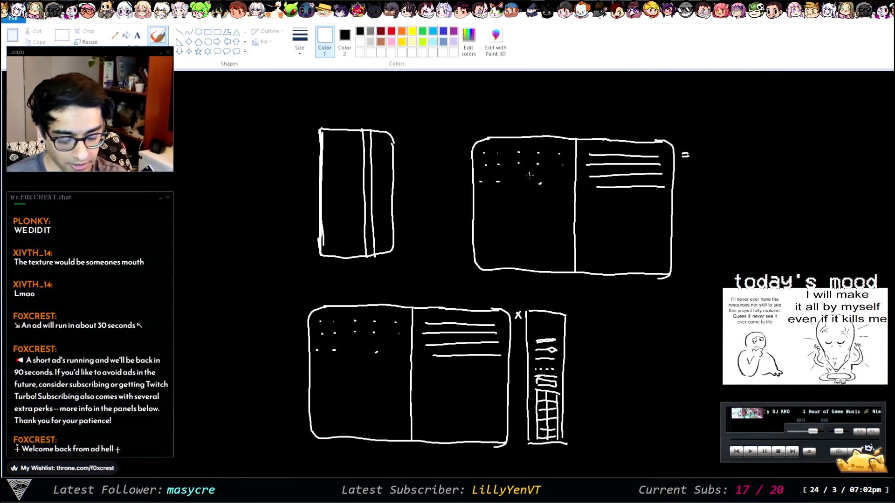
Label the top-right wireframe, then select and delete all the sketches, leaving a blank canvas
drag(682, 159, 686, 161)
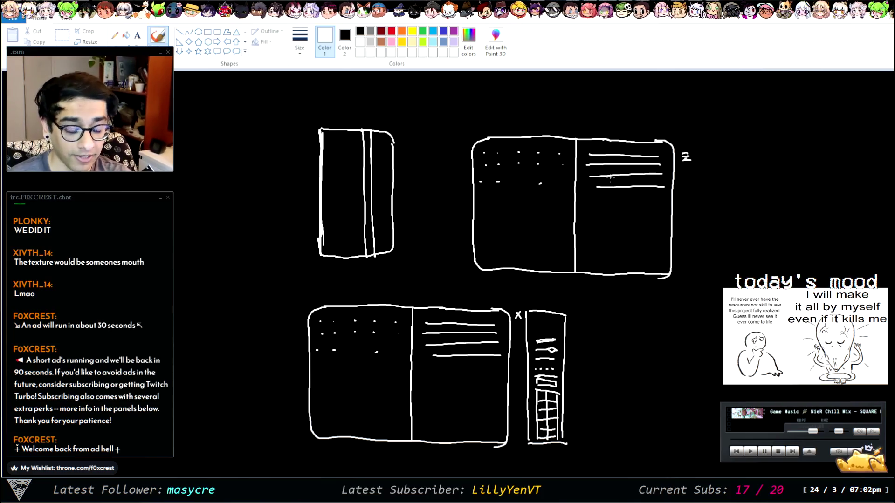
click(62, 35)
mouse_move(247, 112)
mouse_down()
mouse_move(480, 296)
mouse_move(703, 427)
mouse_up()
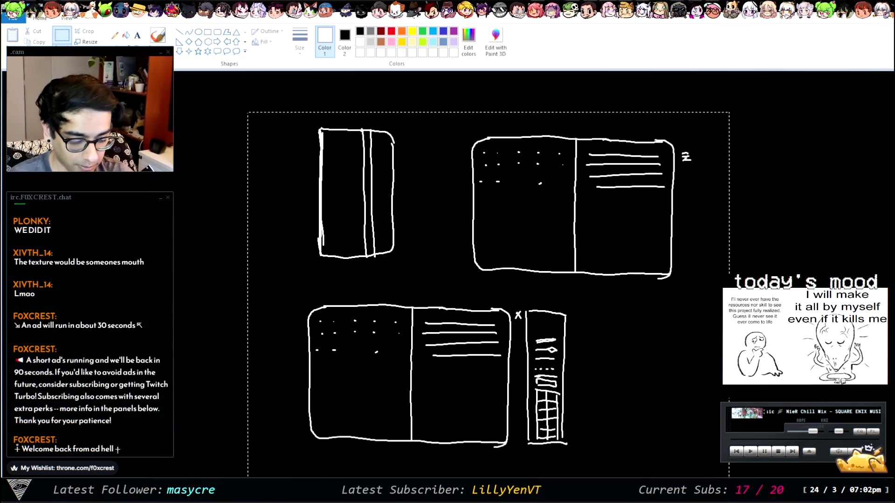
key(Delete)
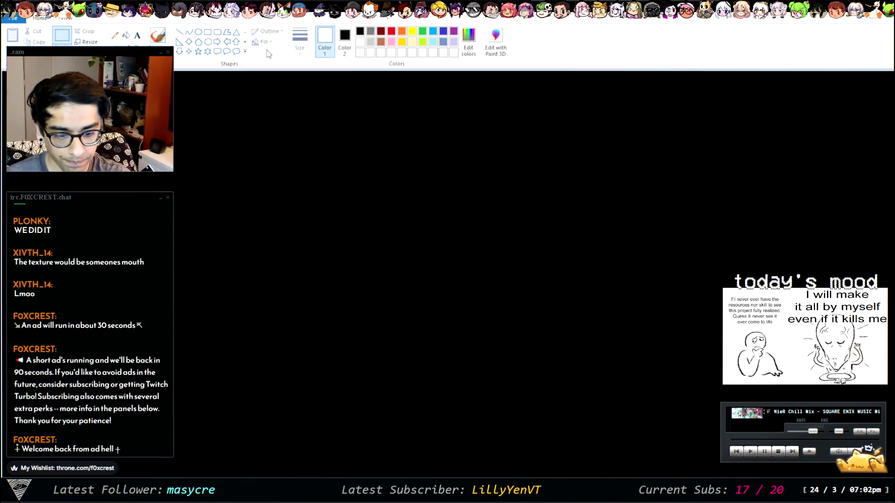
click(158, 35)
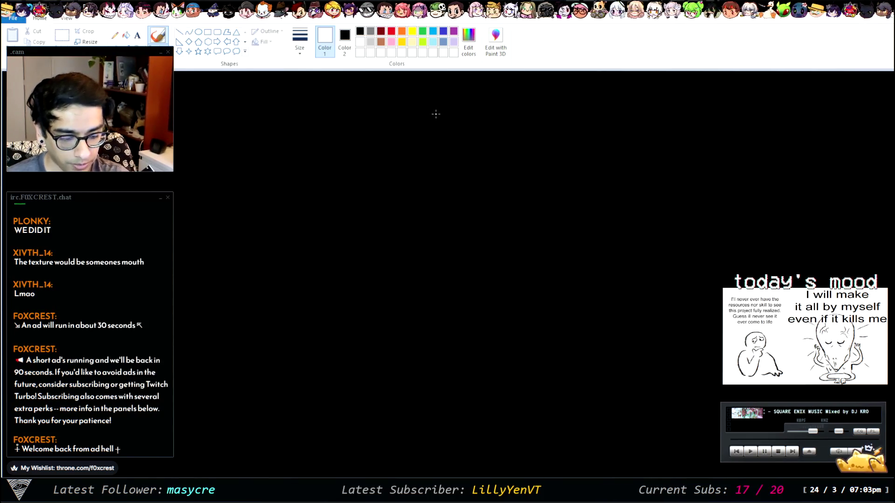
Handwrite 'Player Data → Prev. Saved mouse sens.' and 'We want to save upgrades' with an arrow
mouse_move(439, 111)
mouse_down()
mouse_move(430, 97)
mouse_move(462, 108)
mouse_move(465, 129)
mouse_move(486, 98)
mouse_move(488, 111)
mouse_move(525, 101)
mouse_up()
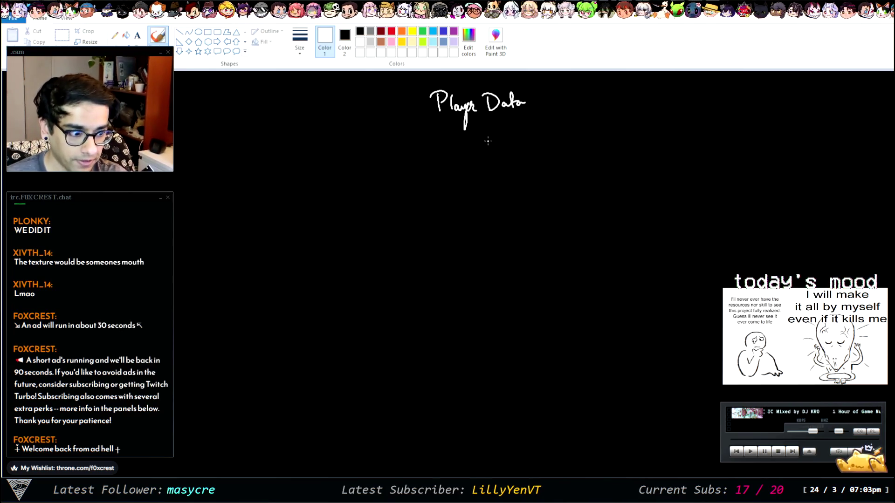
mouse_move(478, 136)
mouse_down()
mouse_move(524, 126)
mouse_move(536, 133)
mouse_move(572, 122)
mouse_move(573, 112)
mouse_move(624, 120)
mouse_move(667, 106)
mouse_move(660, 116)
mouse_up()
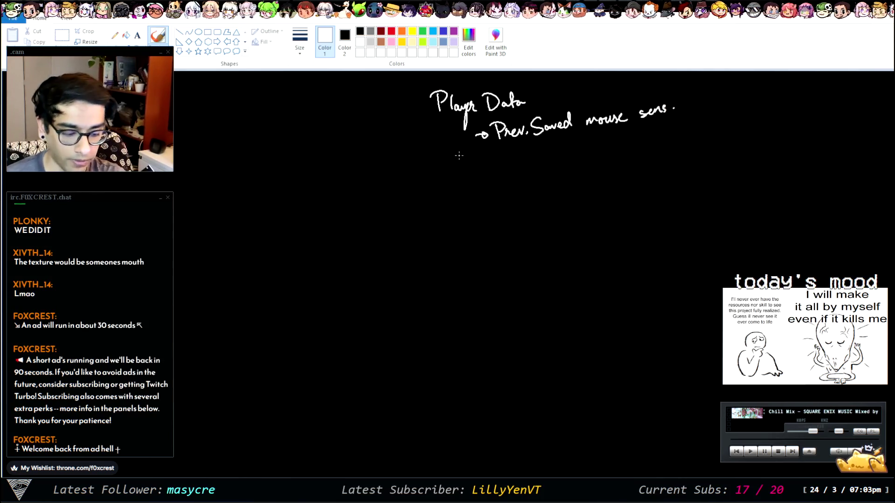
mouse_move(441, 168)
mouse_down()
mouse_move(442, 182)
mouse_move(459, 167)
mouse_up()
mouse_move(461, 177)
mouse_down()
mouse_move(513, 173)
mouse_move(521, 158)
mouse_move(638, 159)
mouse_move(680, 136)
mouse_move(689, 144)
mouse_up()
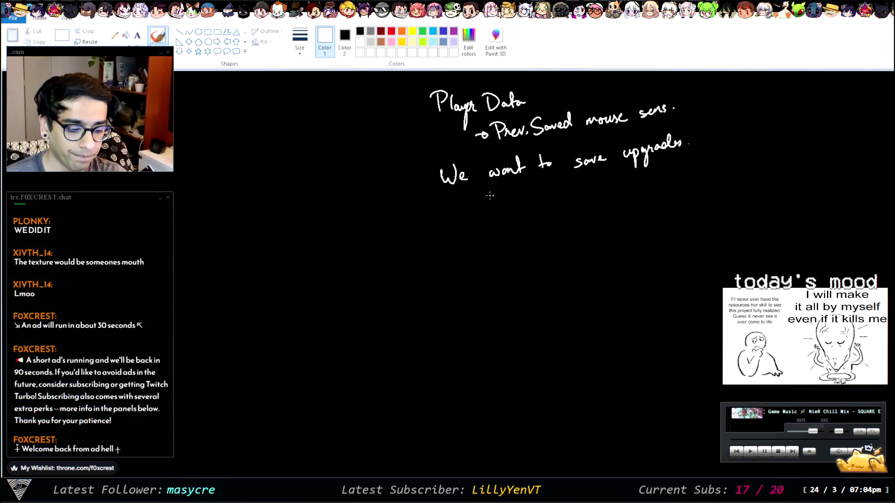
mouse_move(510, 196)
mouse_down()
mouse_move(511, 204)
mouse_move(534, 196)
mouse_move(541, 211)
mouse_move(545, 199)
mouse_up()
key(ctrl+z)
mouse_move(557, 186)
mouse_down()
mouse_move(557, 209)
mouse_move(646, 181)
mouse_move(648, 170)
mouse_up()
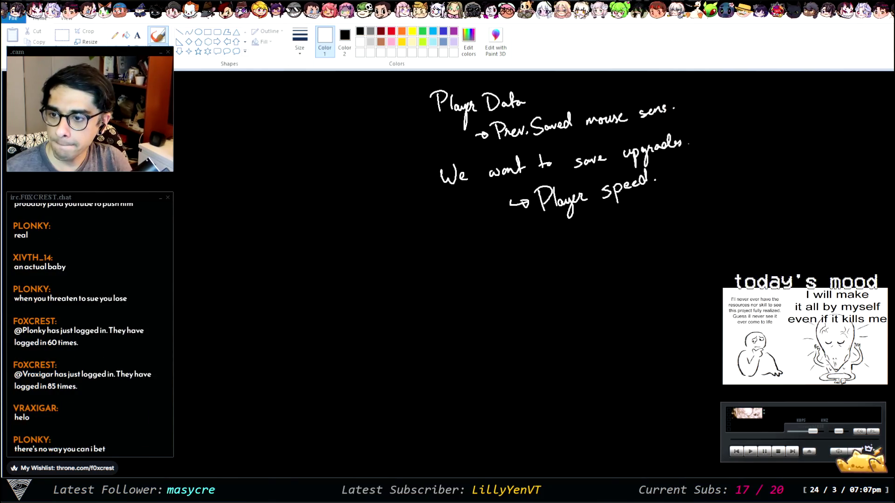
Bring the Streamer.bot Actions window forward and nudge it slightly up and right
key(alt+Tab)
drag(509, 77, 546, 63)
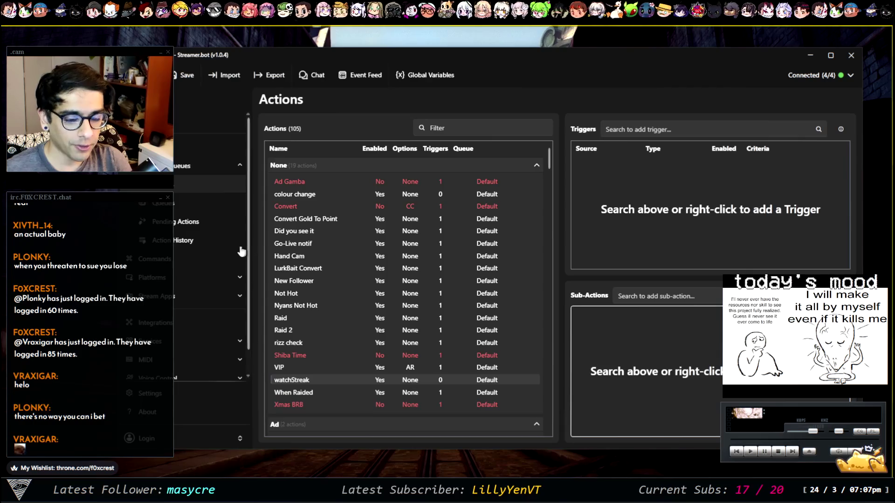
Open the Streak Test action under User Commands to review its Watch Streak trigger and sub-actions
scroll(362, 319, down, 10)
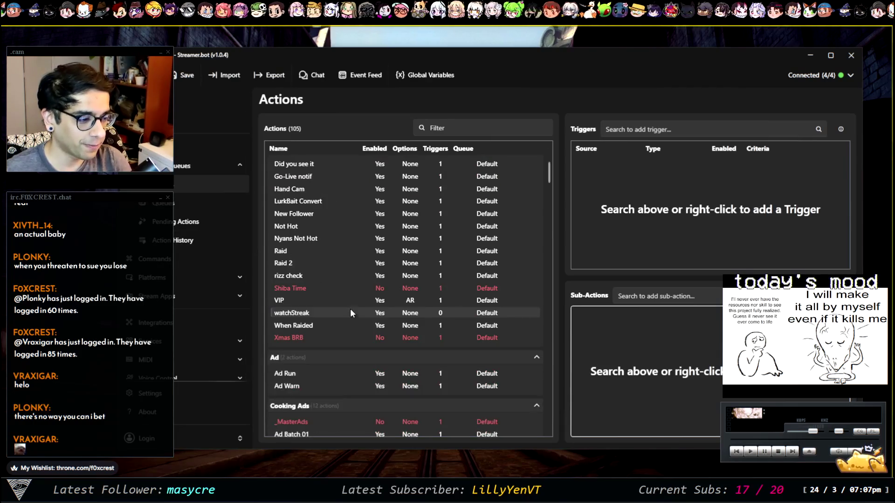
scroll(341, 342, down, 8)
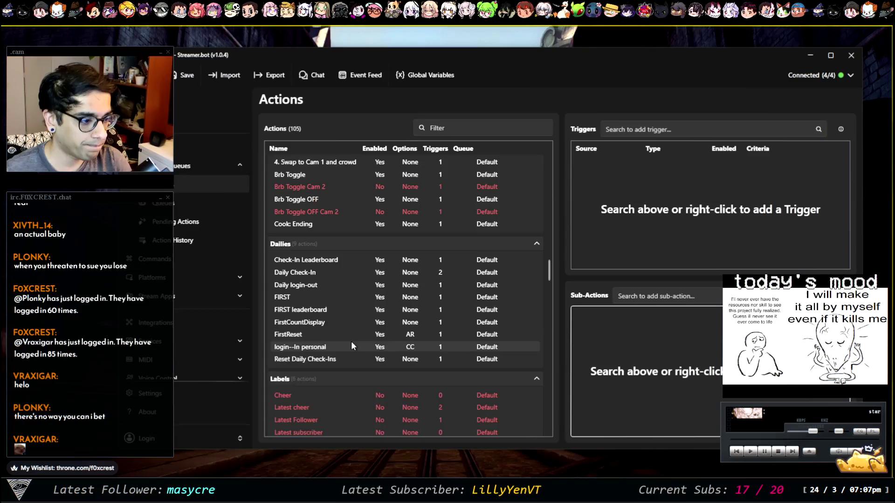
scroll(373, 312, down, 5)
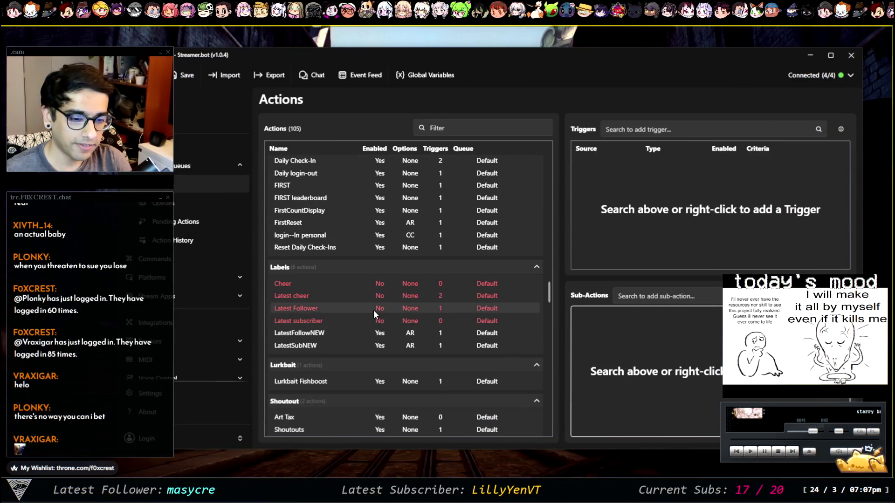
scroll(379, 314, down, 6)
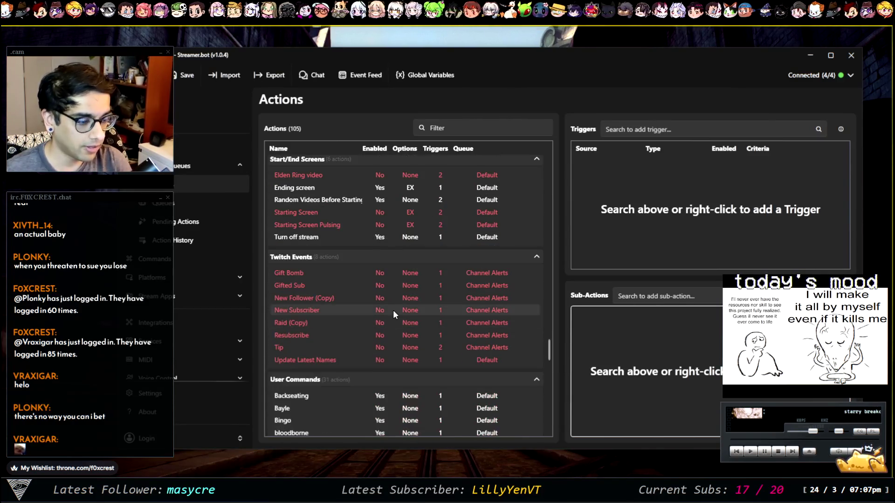
scroll(390, 317, down, 4)
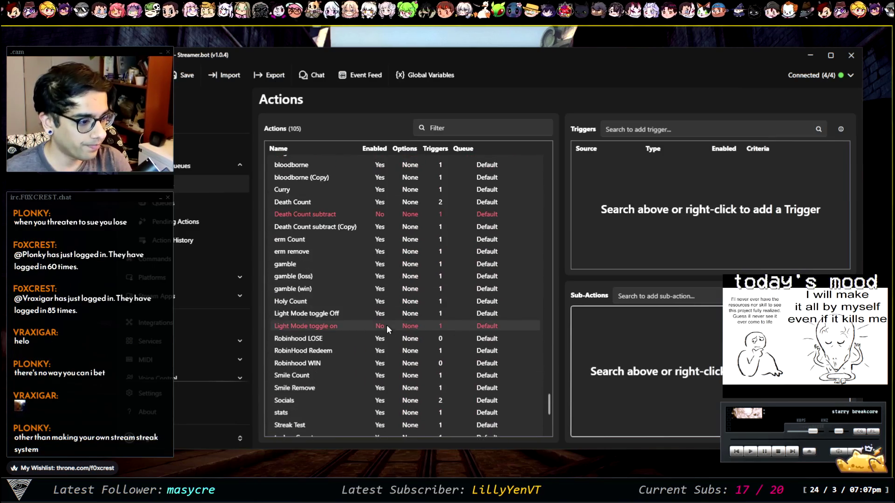
click(305, 359)
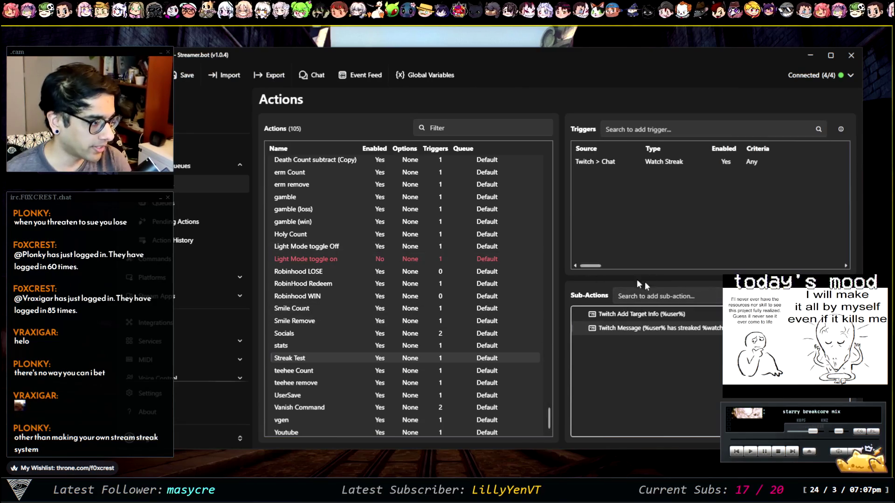
scroll(367, 309, up, 10)
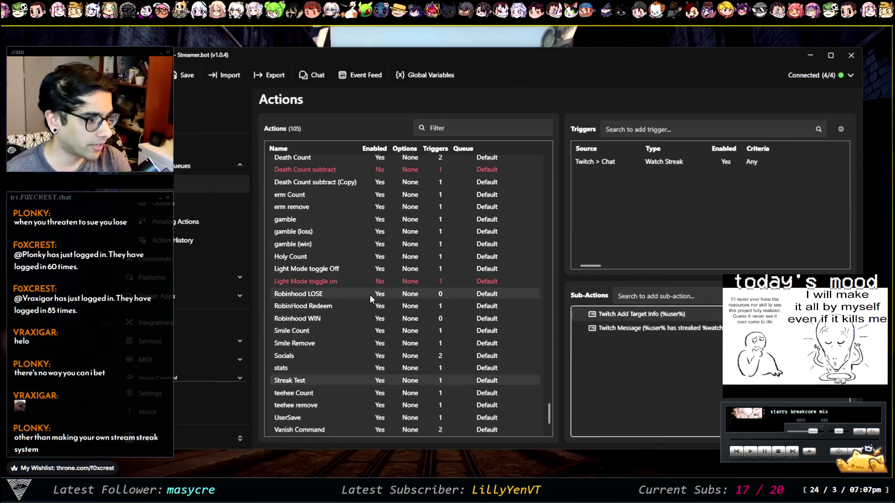
scroll(365, 295, down, 7)
scroll(380, 290, down, 2)
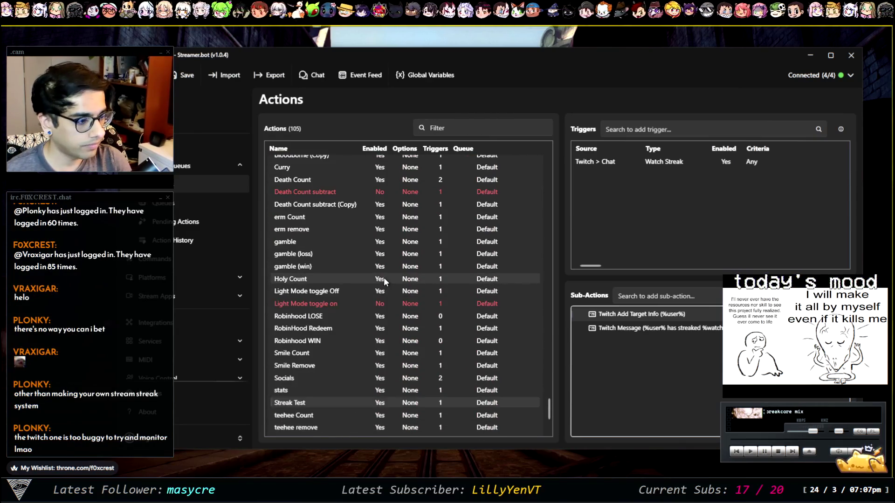
scroll(366, 277, down, 1)
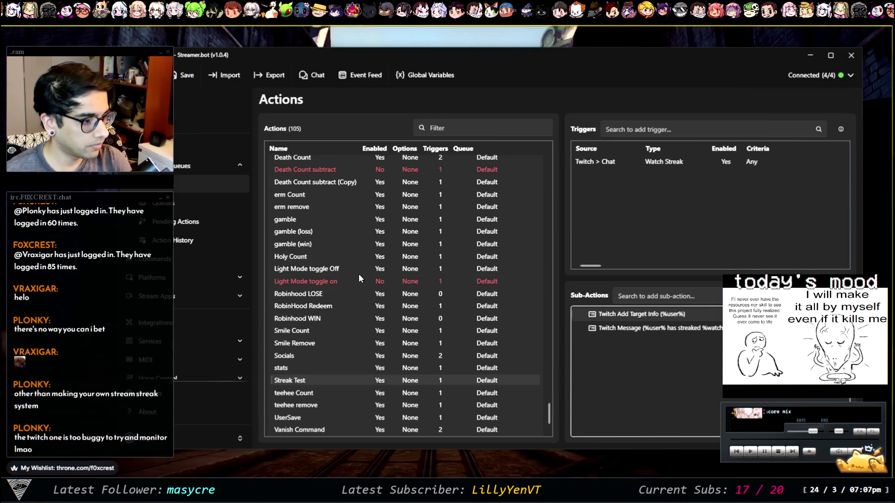
scroll(336, 299, down, 1)
scroll(367, 305, up, 15)
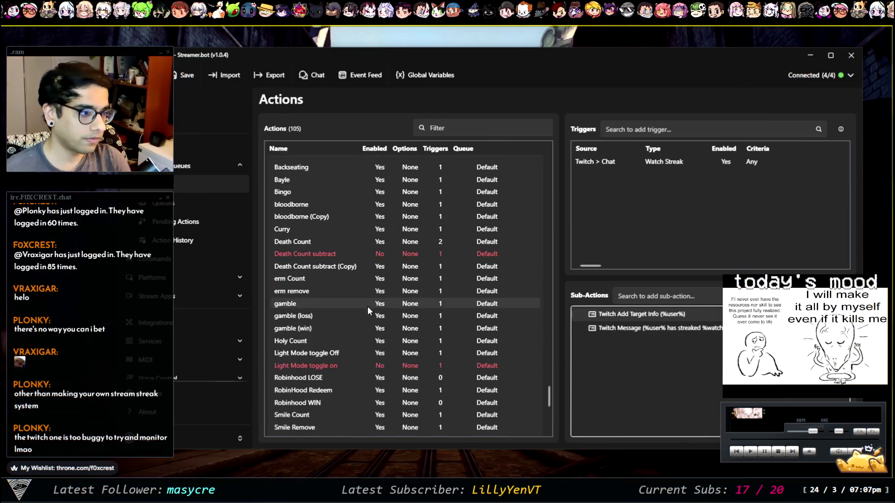
scroll(394, 301, down, 10)
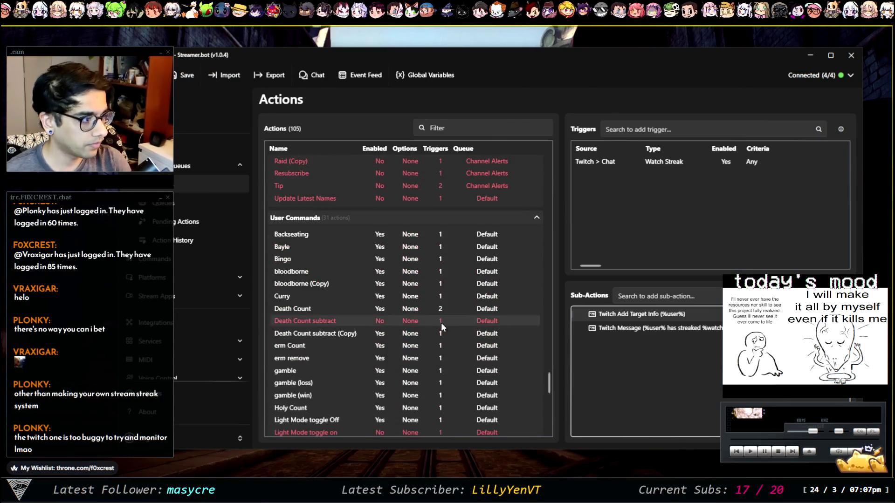
Add a Command Triggered trigger to the Streak Test action
right_click(610, 190)
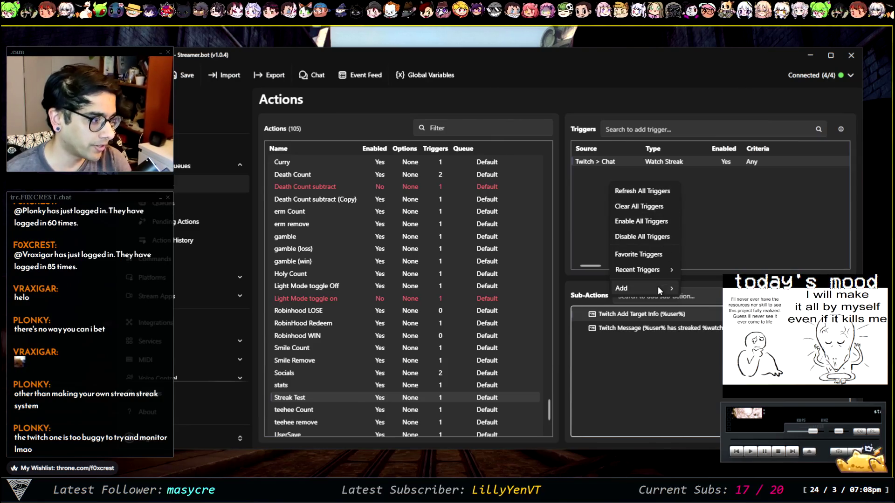
mouse_move(646, 293)
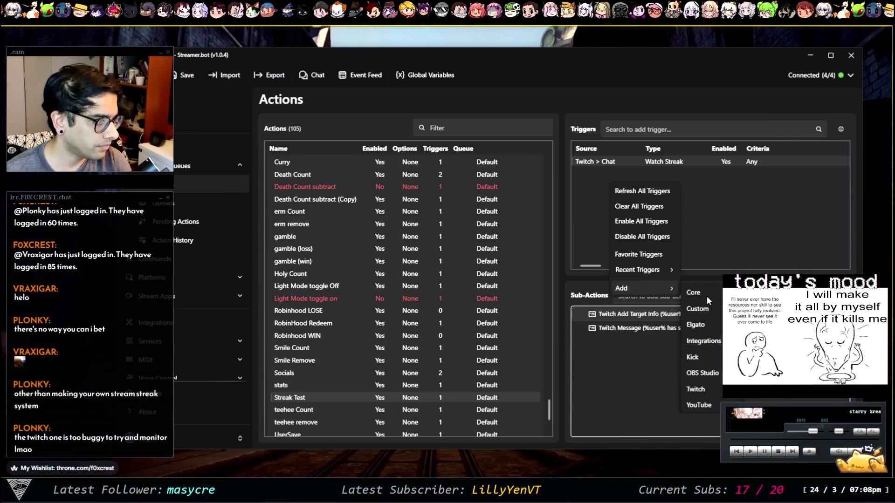
mouse_move(707, 294)
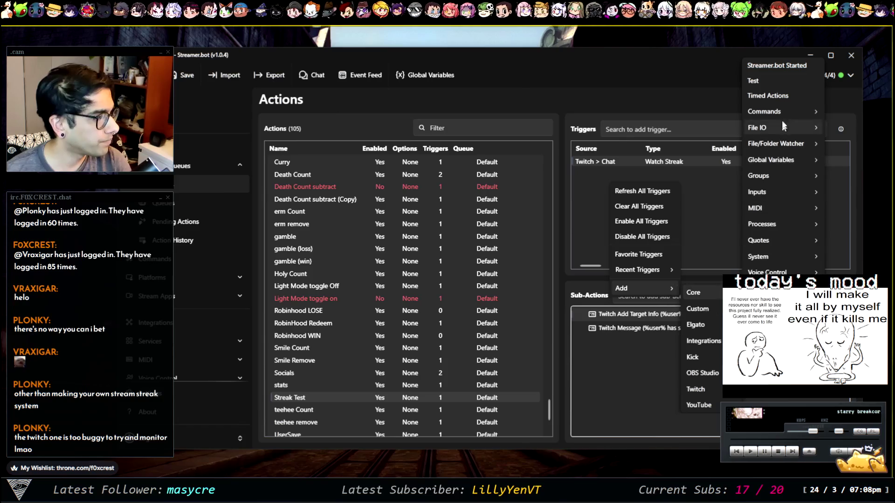
mouse_move(774, 111)
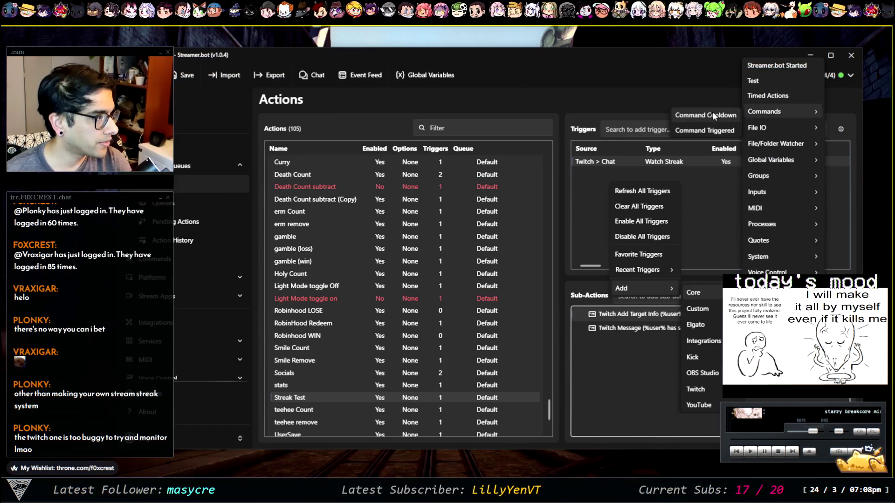
click(709, 131)
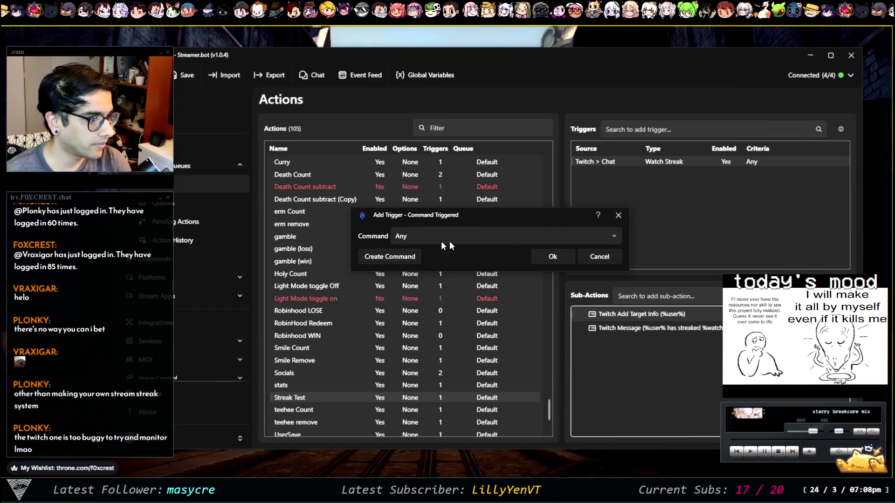
Create a new !watchstreak chat command with Location set to Anywhere
click(398, 257)
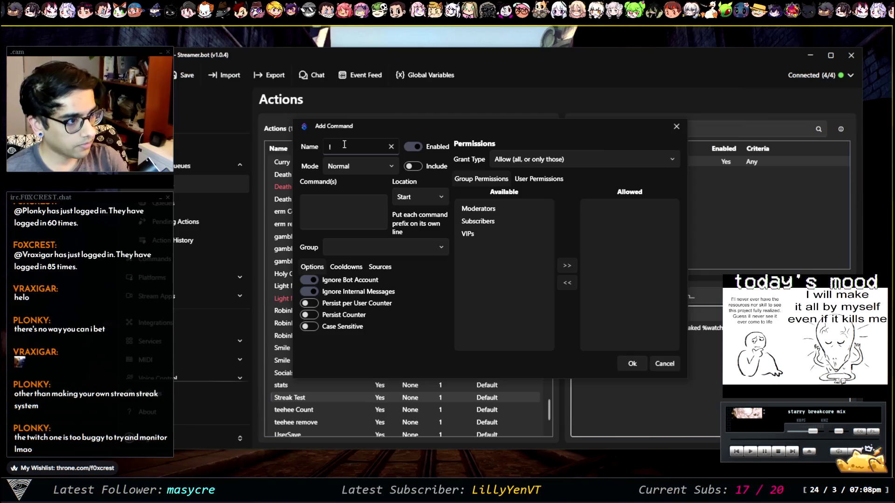
text(!watchstreak)
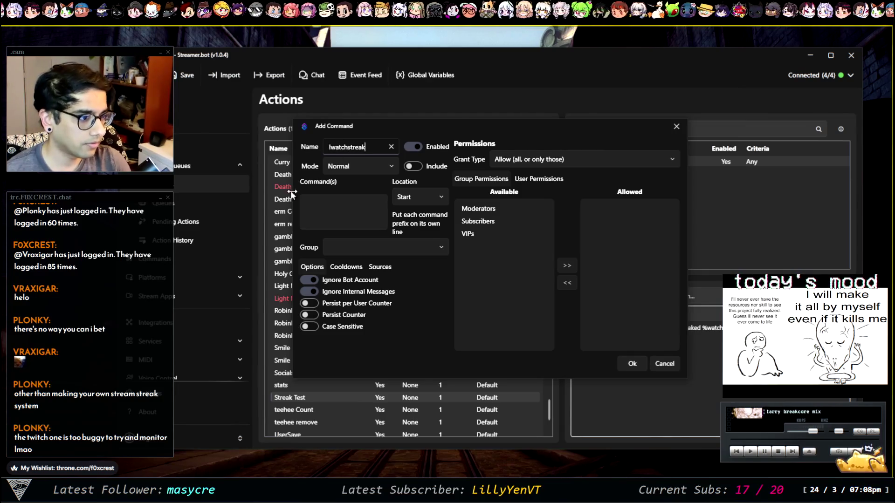
click(322, 205)
text(!watchstreak)
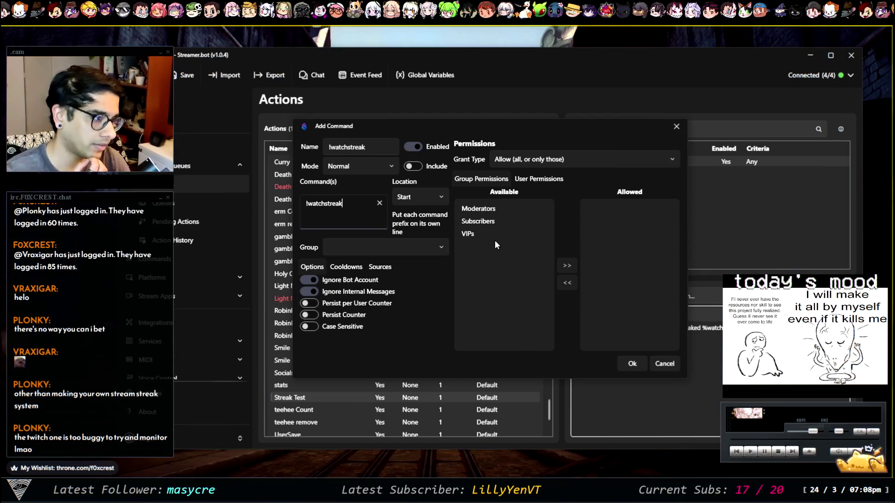
click(432, 195)
click(430, 255)
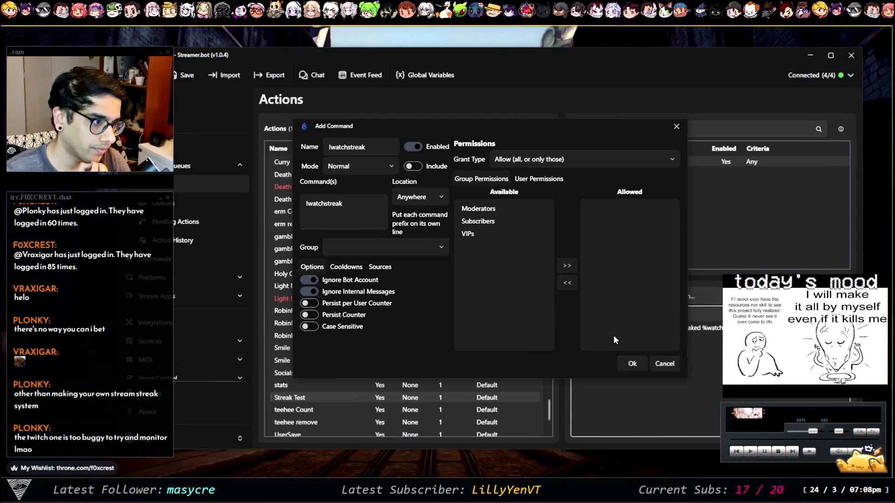
click(633, 364)
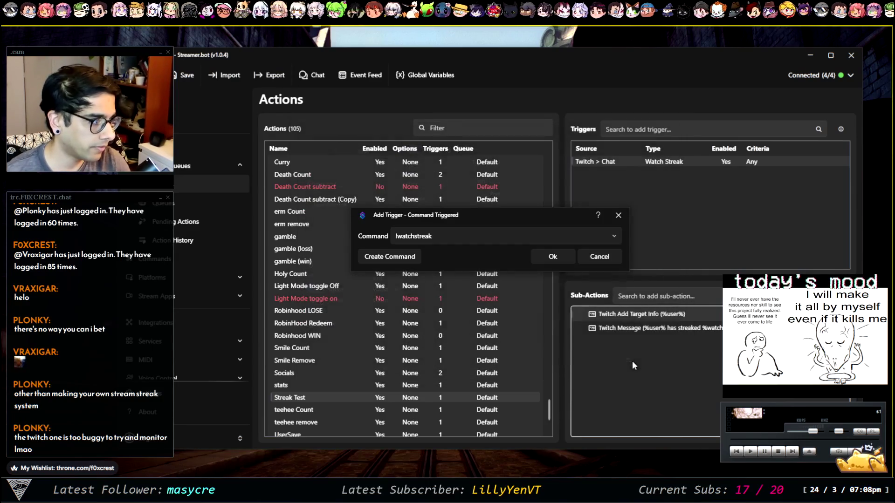
Confirm the Command Triggered trigger using !watchstreak on Streak Test
click(543, 259)
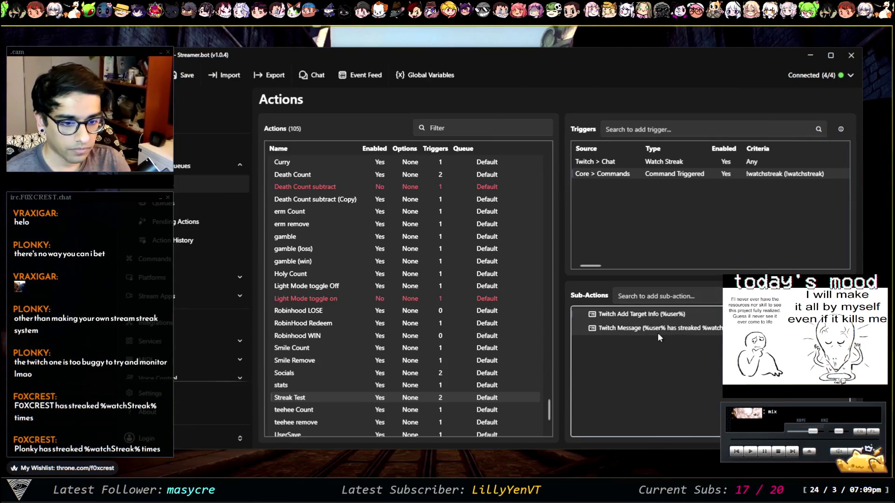
click(684, 328)
double_click(684, 328)
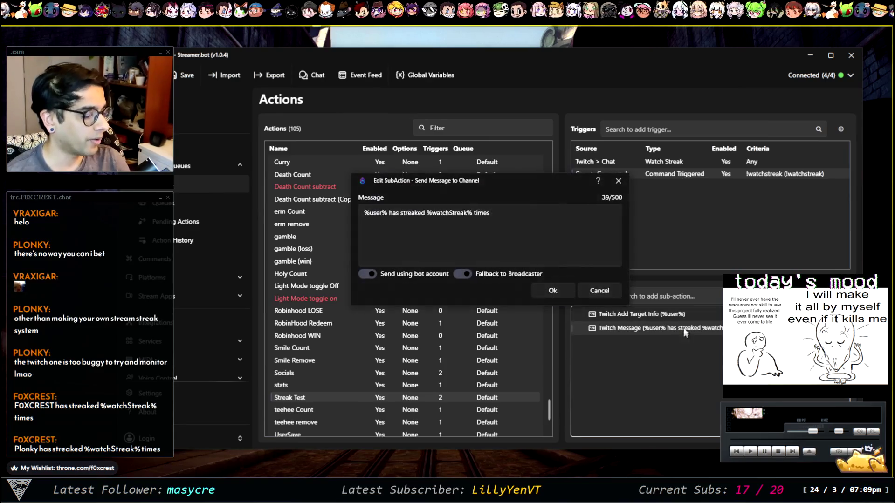
click(624, 180)
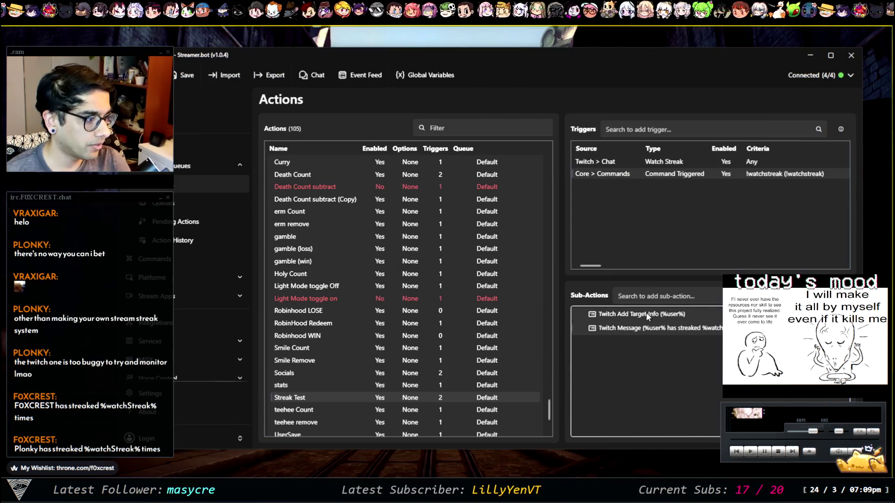
double_click(665, 311)
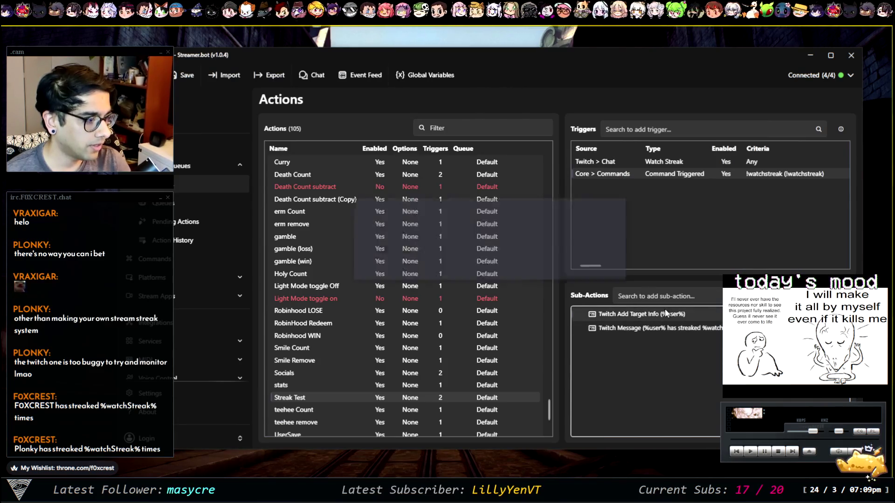
click(623, 202)
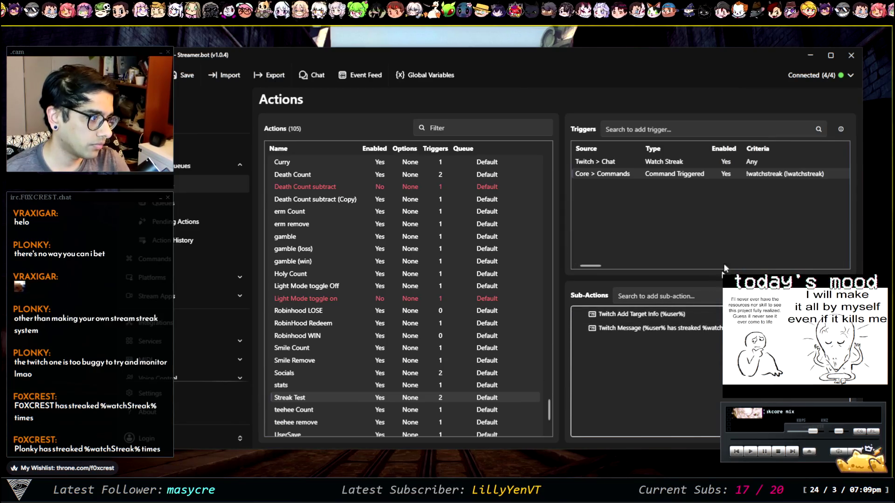
click(655, 161)
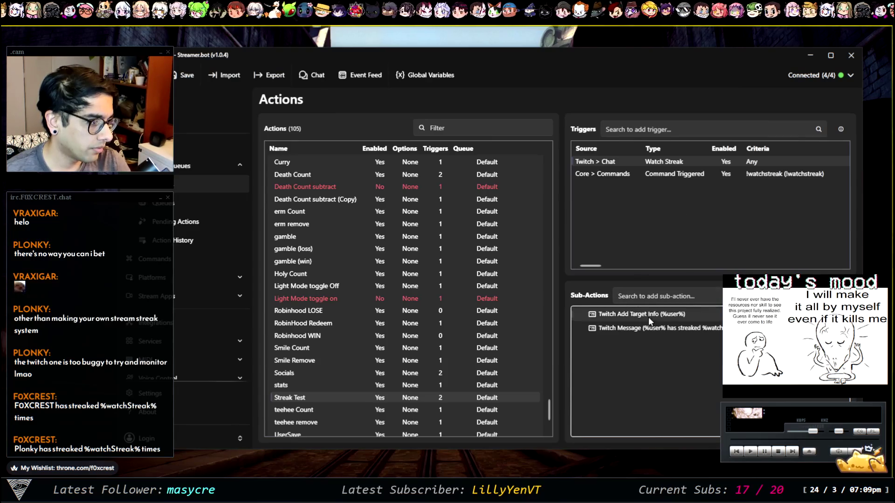
right_click(633, 315)
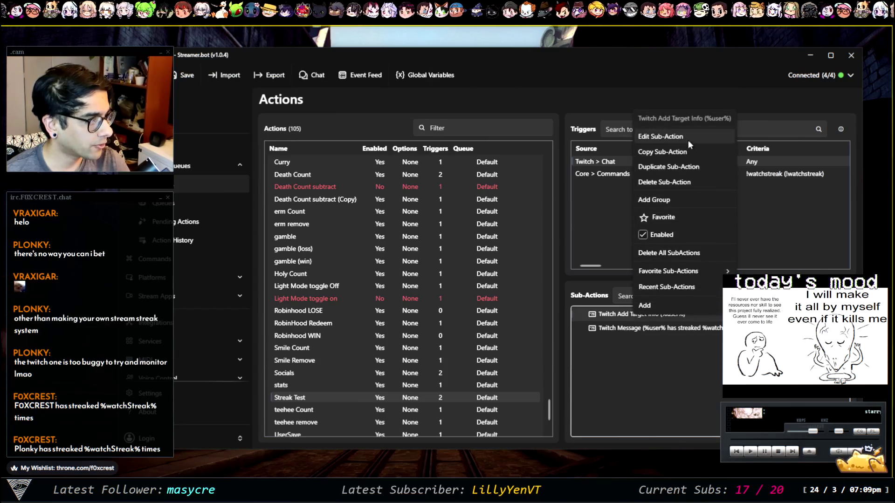
click(602, 210)
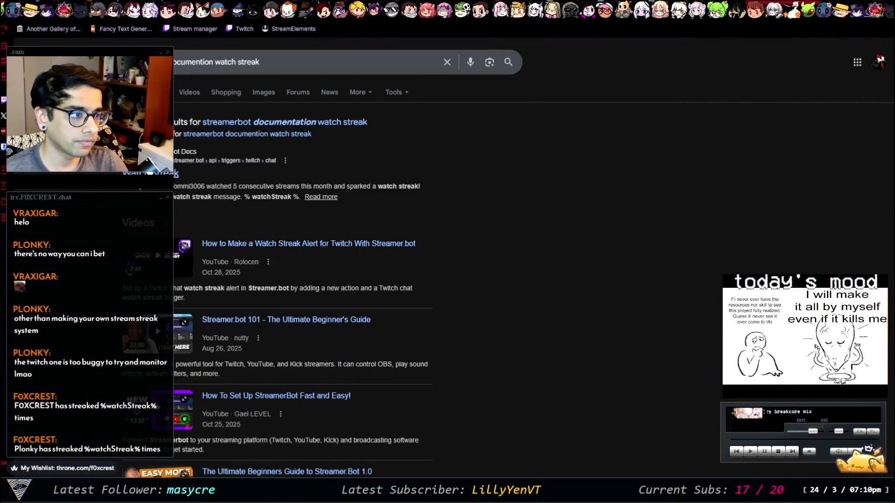
Open the Watch Streak docs page and copy the %watchStreak% variable
click(179, 174)
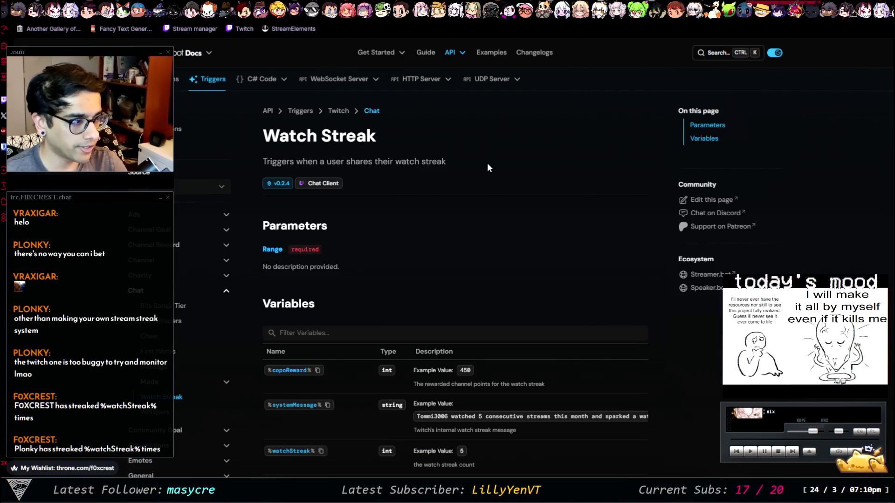
scroll(514, 175, down, 5)
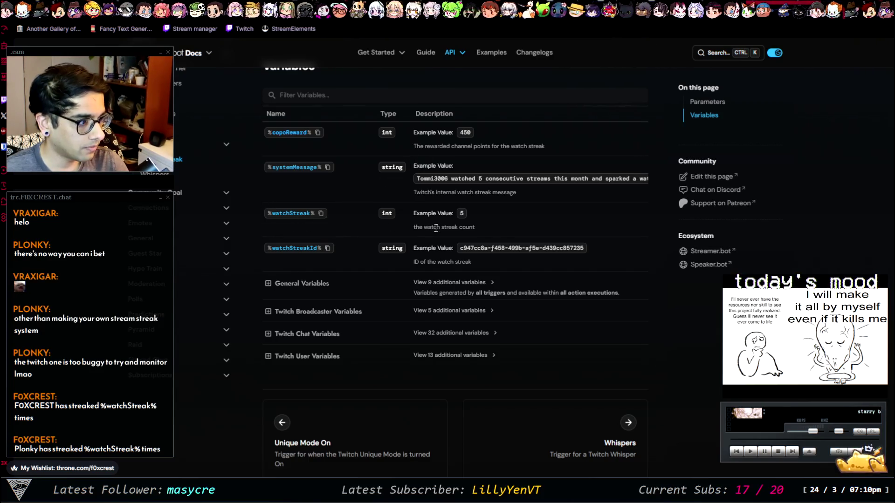
click(321, 214)
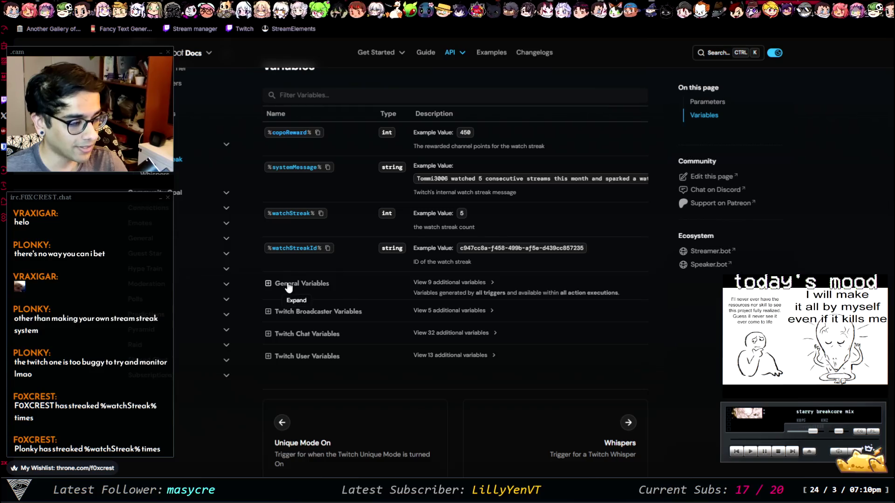
Browse the General and Twitch Chat variable groups, then copy %watchStreak% again
click(270, 283)
scroll(410, 256, down, 1)
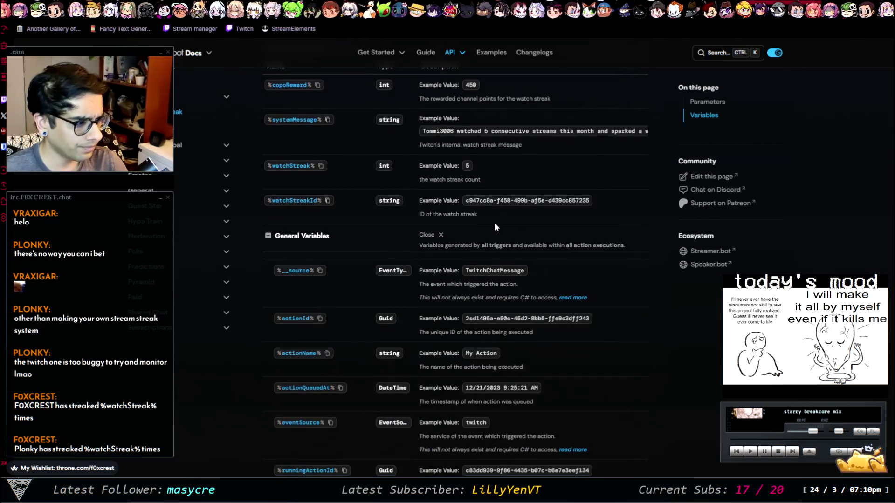
scroll(441, 262, down, 4)
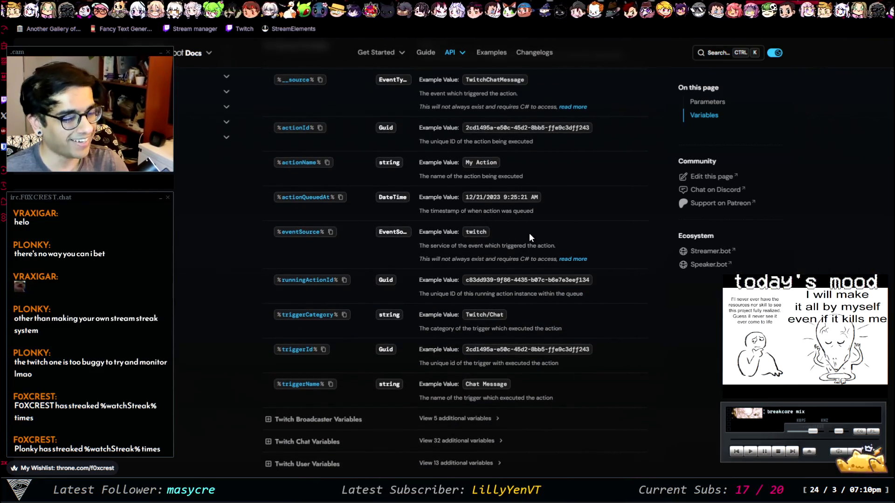
scroll(530, 233, down, 2)
scroll(396, 252, up, 5)
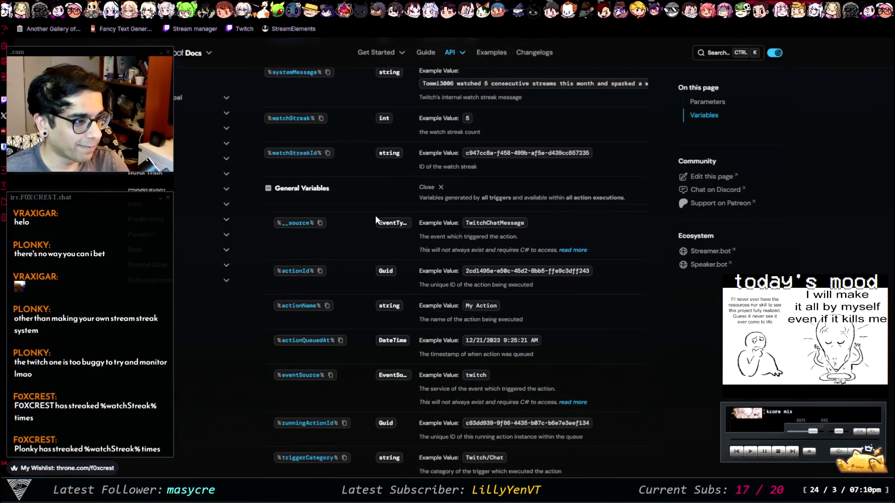
click(268, 189)
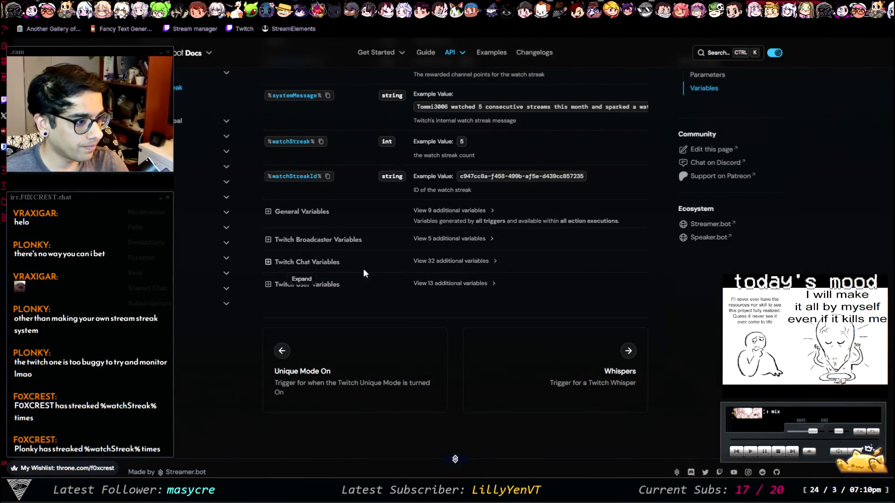
click(335, 263)
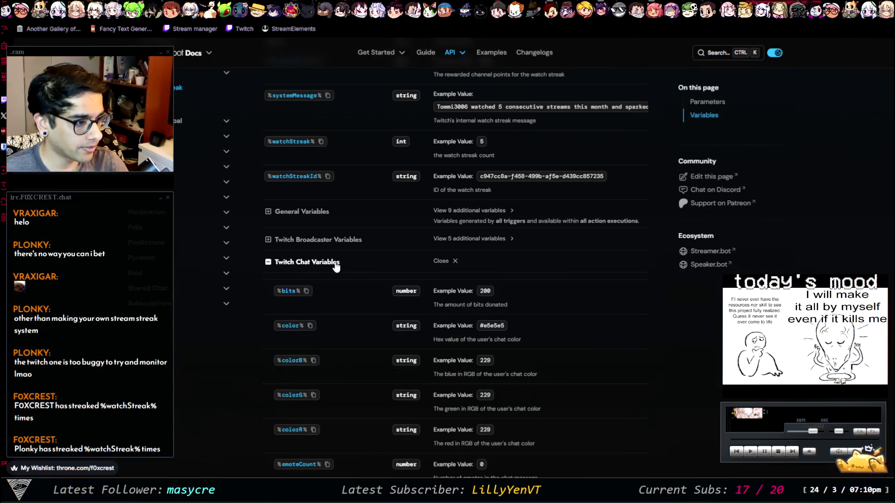
scroll(354, 251, down, 2)
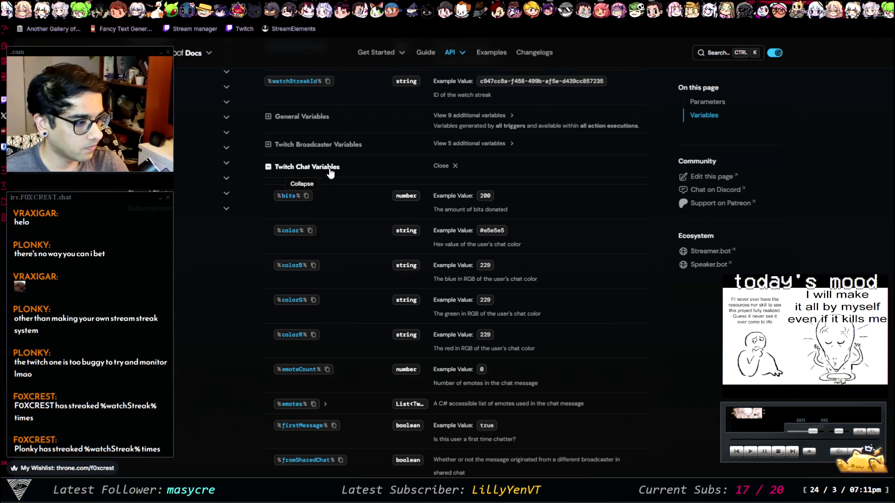
scroll(330, 173, down, 4)
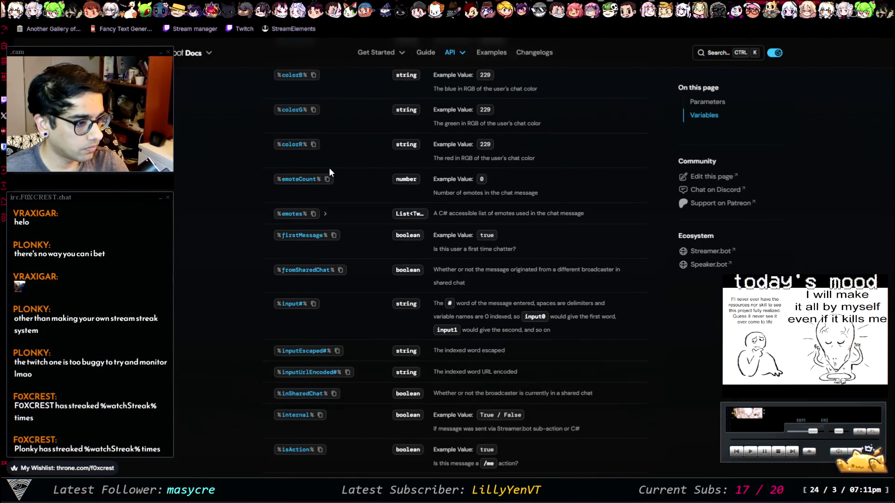
scroll(329, 172, up, 7)
click(307, 310)
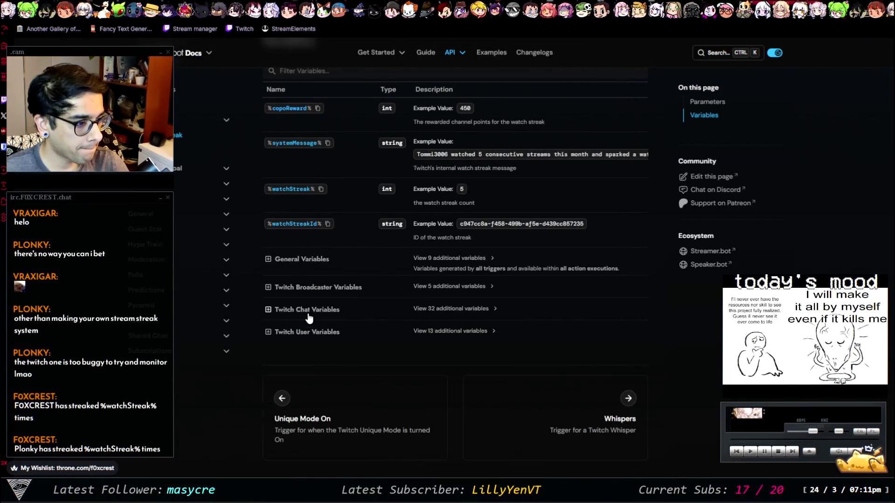
scroll(387, 306, up, 4)
scroll(345, 324, down, 3)
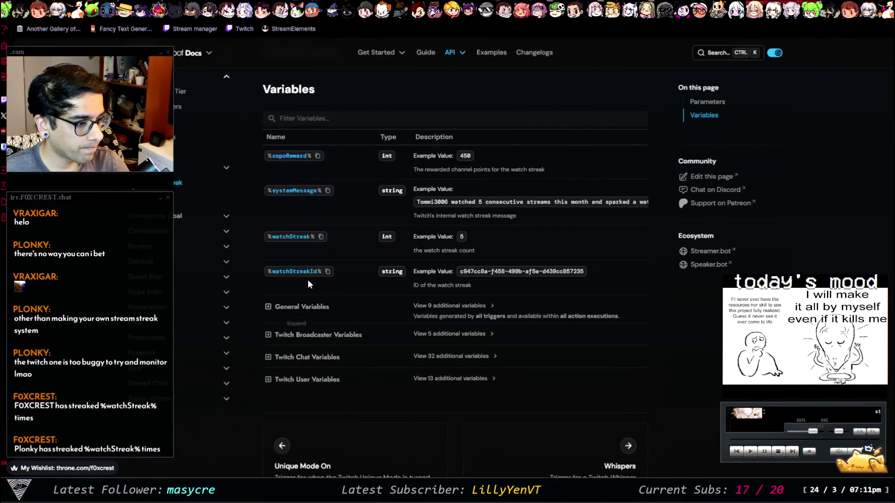
click(296, 237)
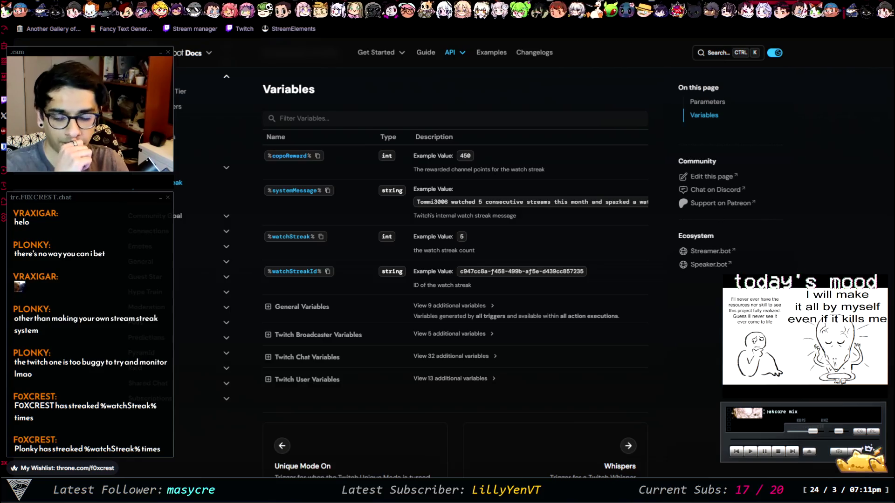
Scroll the Watch Streak docs page back up before returning to the Paint notes
scroll(561, 253, down, 1)
scroll(500, 232, up, 5)
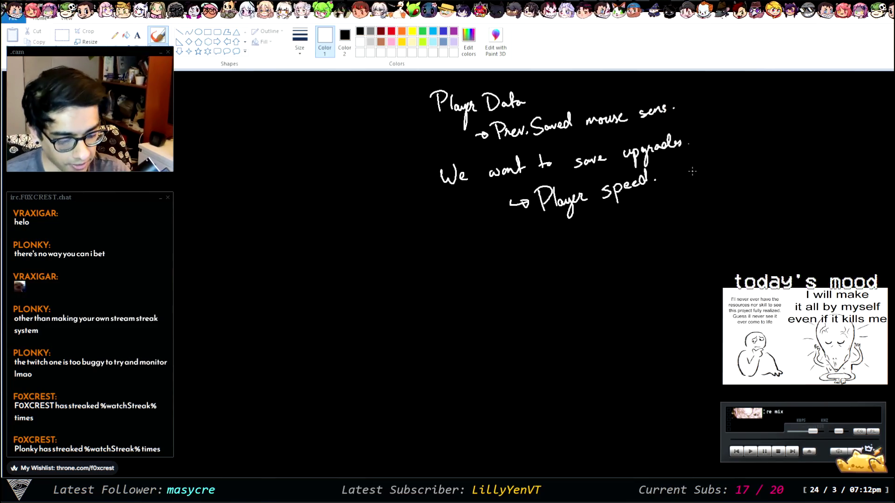
Replace 'Player speed.' with 'Player Accelleration.' and add a 'Strafe speed.' arrow item below
key(ctrl+z)
key(ctrl+z)
key(ctrl+z)
key(ctrl+z)
key(ctrl+z)
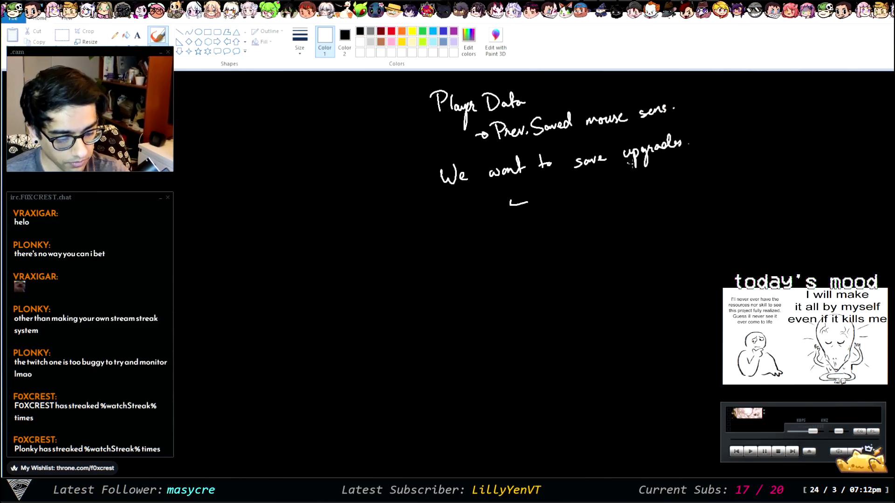
key(ctrl+y)
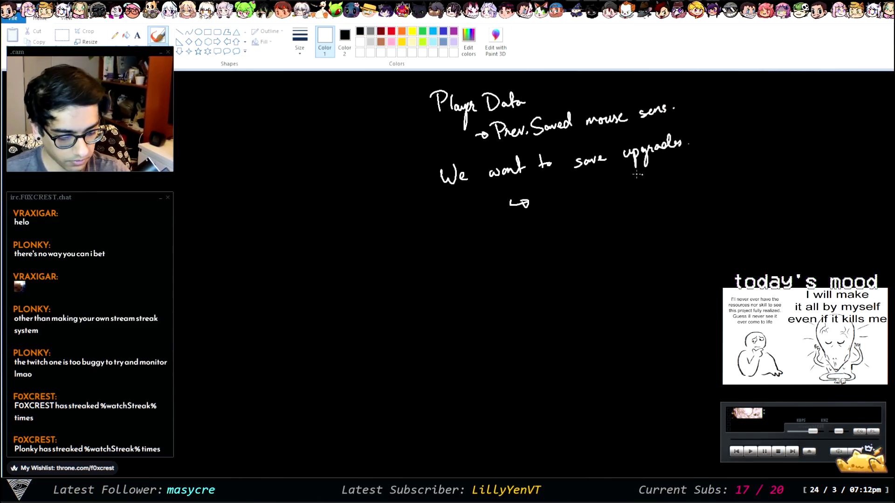
key(ctrl+y)
key(ctrl+z)
key(ctrl+z)
drag(539, 193, 541, 215)
mouse_move(541, 191)
mouse_down()
mouse_move(531, 195)
mouse_move(542, 214)
mouse_move(554, 201)
mouse_move(570, 219)
mouse_move(588, 185)
mouse_move(596, 202)
mouse_move(609, 188)
mouse_move(636, 192)
mouse_move(680, 179)
mouse_up()
key(ctrl+z)
key(ctrl+z)
click(686, 184)
mouse_move(522, 233)
mouse_down()
mouse_move(524, 240)
mouse_move(551, 233)
mouse_move(554, 252)
mouse_move(677, 216)
mouse_up()
click(679, 220)
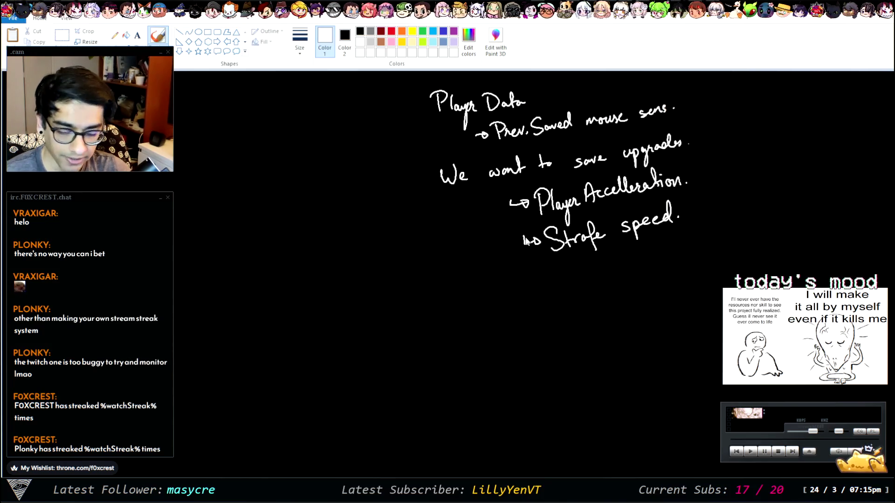
Glance over the Paint drawing with the coffee crafting notes
key(alt+Tab)
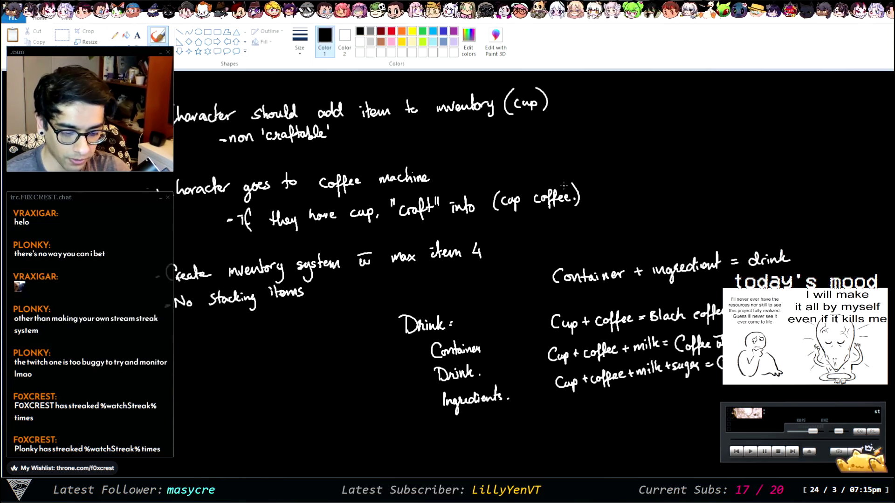
ctrl+scroll(496, 184, down, 2)
ctrl+scroll(320, 161, up, 1)
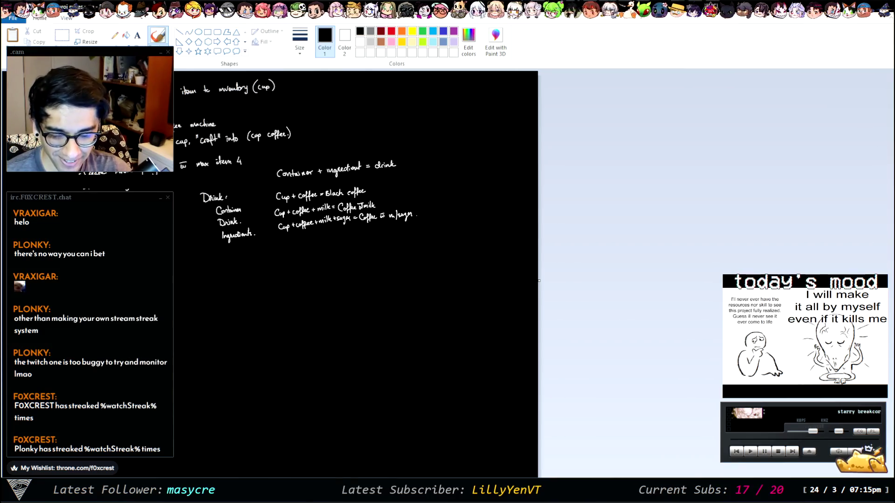
Go back to the main game-planning board and scroll across to the drill ship sketches
key(alt+Tab)
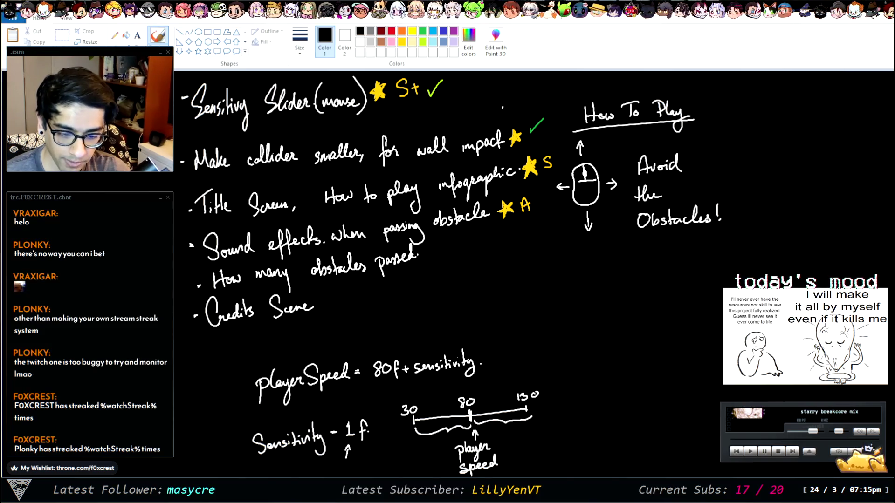
scroll(321, 208, right, 10)
scroll(457, 278, down, 2)
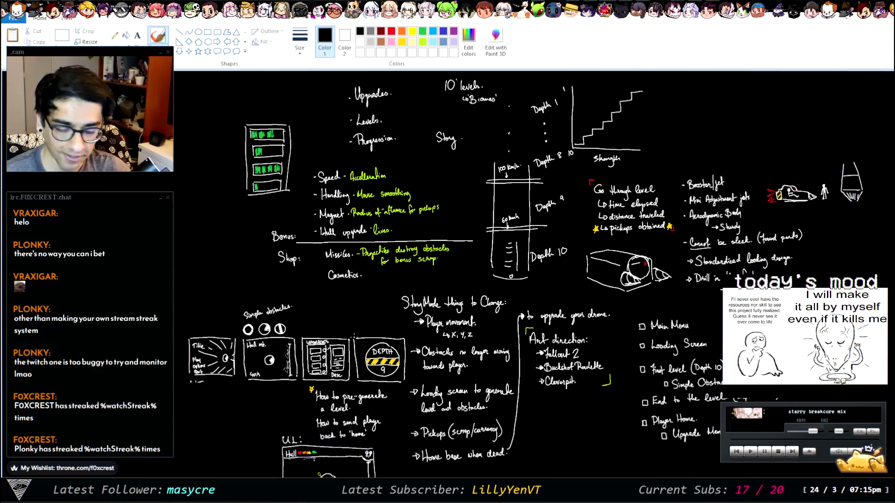
scroll(564, 321, down, 2)
scroll(557, 327, up, 2)
scroll(439, 234, up, 2)
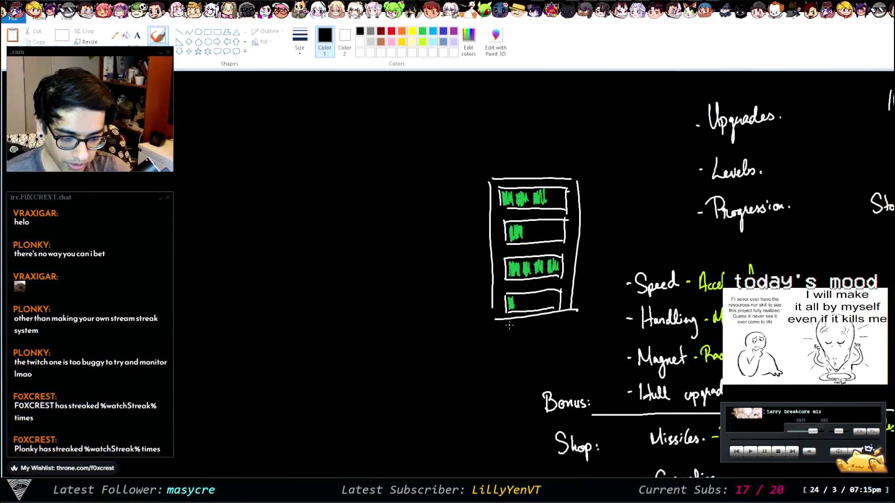
scroll(333, 428, right, 5)
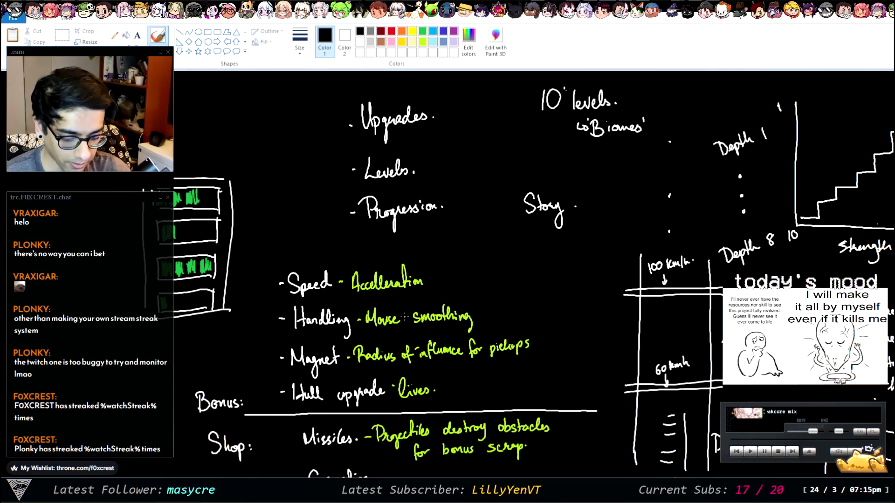
scroll(332, 313, down, 3)
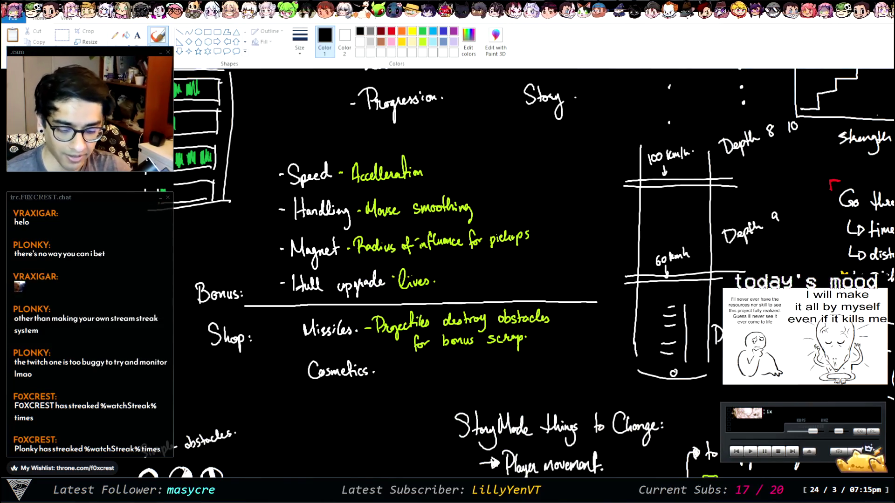
scroll(448, 280, right, 13)
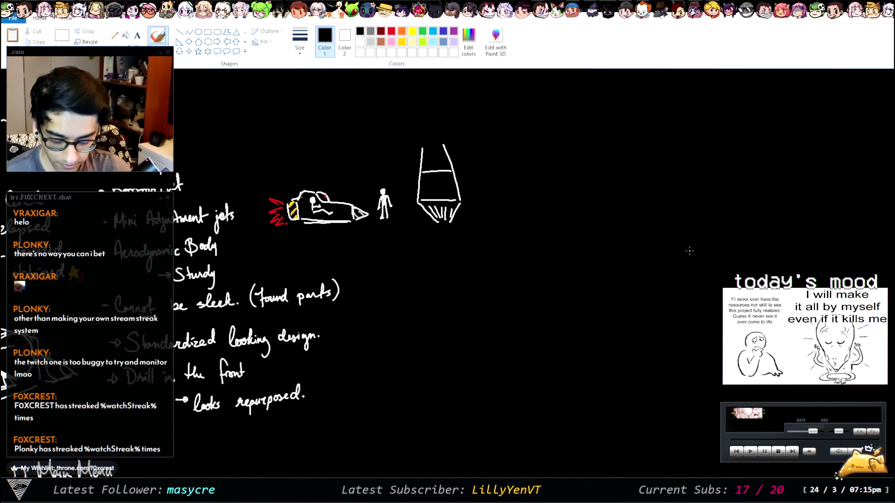
Paste the copied Player Data notes and place them beside the drill ship sketches
key(ctrl+v)
mouse_move(150, 145)
mouse_down()
mouse_move(631, 212)
mouse_move(645, 165)
mouse_move(626, 163)
mouse_up()
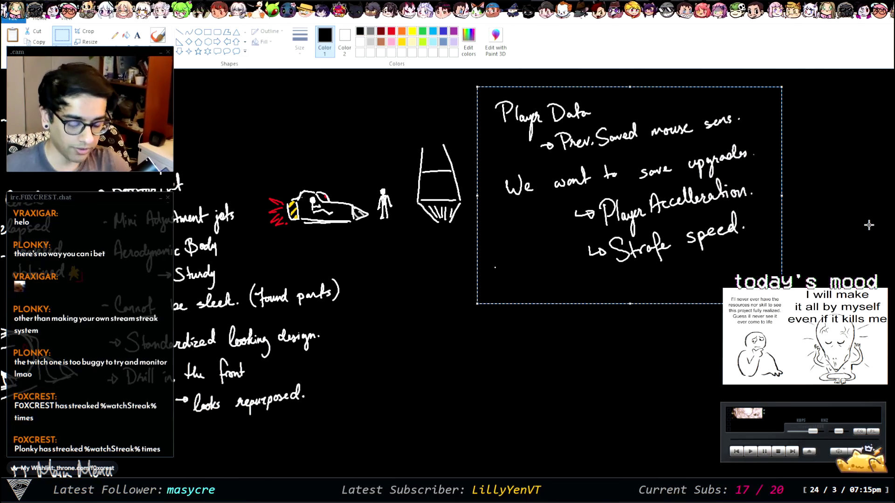
click(800, 194)
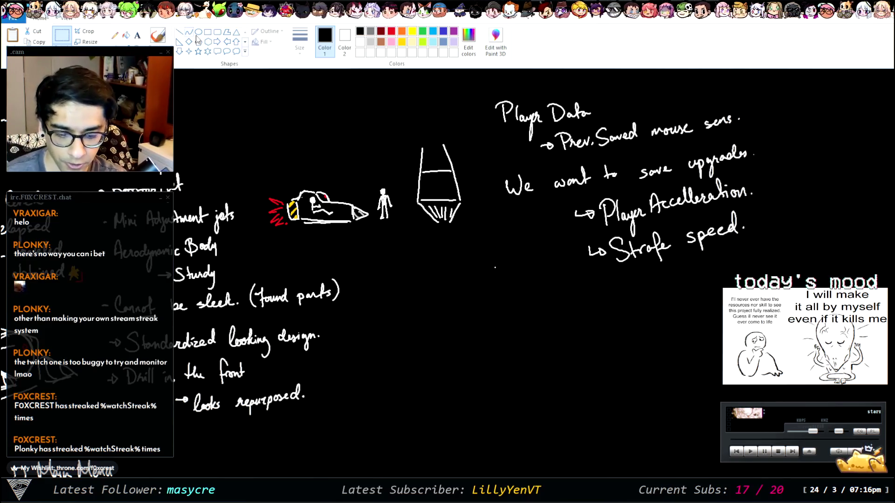
With a white brush, draw an arrow under Strafe speed and write 'Lives.'
click(158, 35)
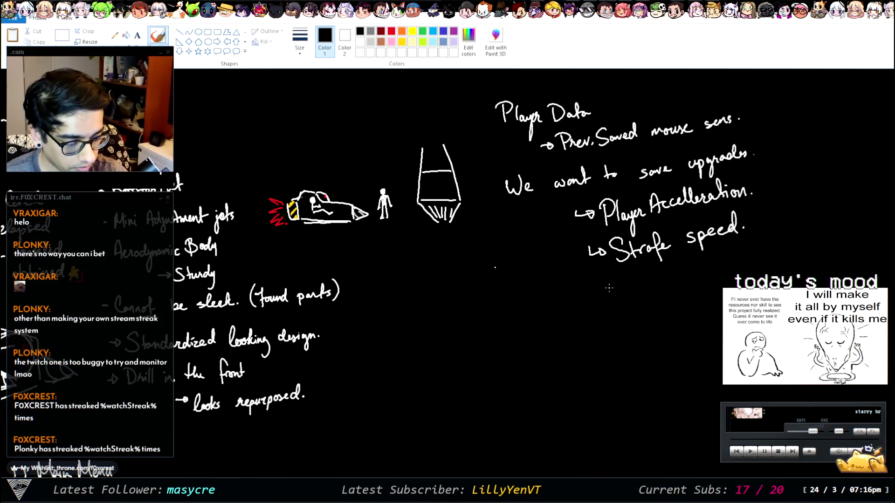
click(345, 40)
click(359, 31)
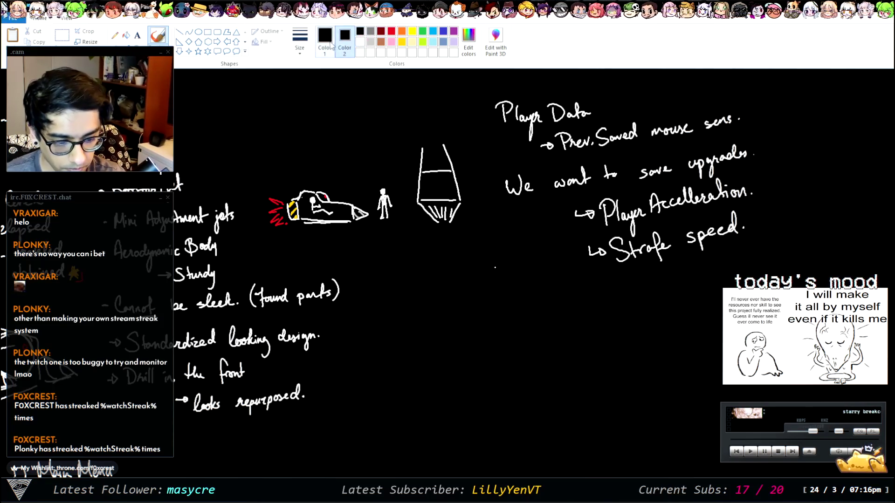
click(324, 40)
click(360, 41)
mouse_move(596, 279)
mouse_down()
mouse_move(602, 294)
mouse_move(669, 284)
mouse_up()
click(675, 282)
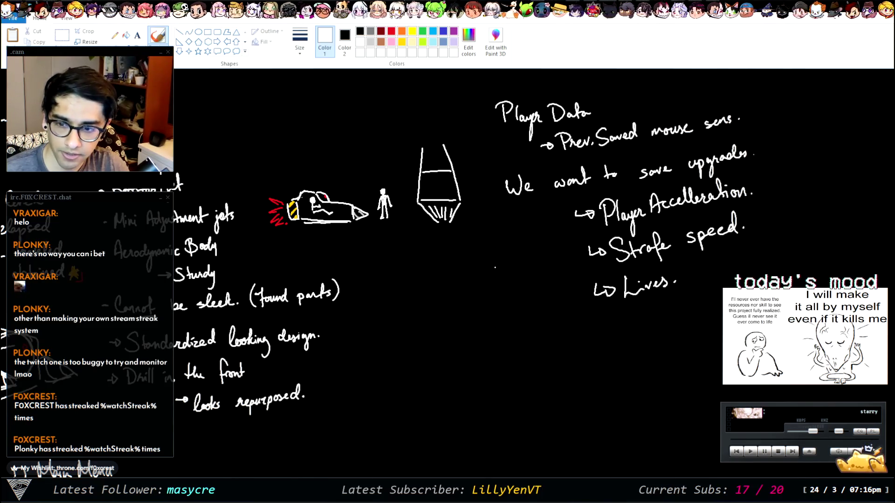
In Unity, open the Assets > Scripts folder and select the Player Data script
key(alt+Tab)
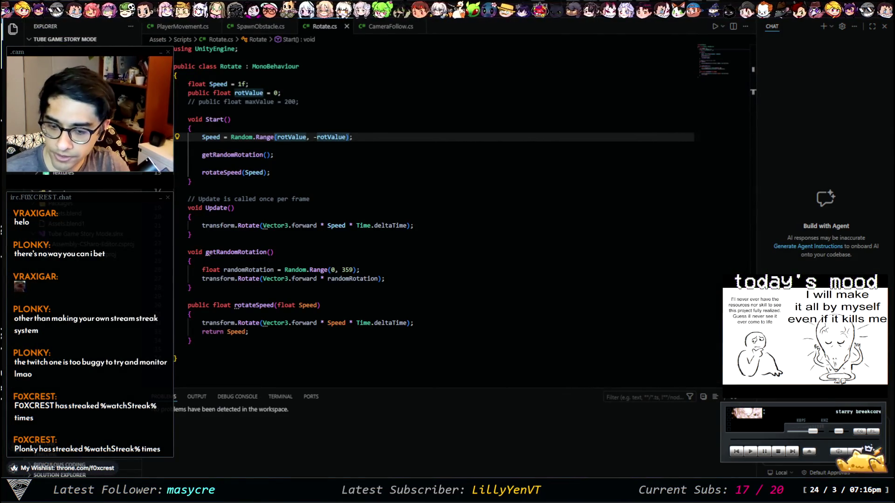
key(alt+Tab)
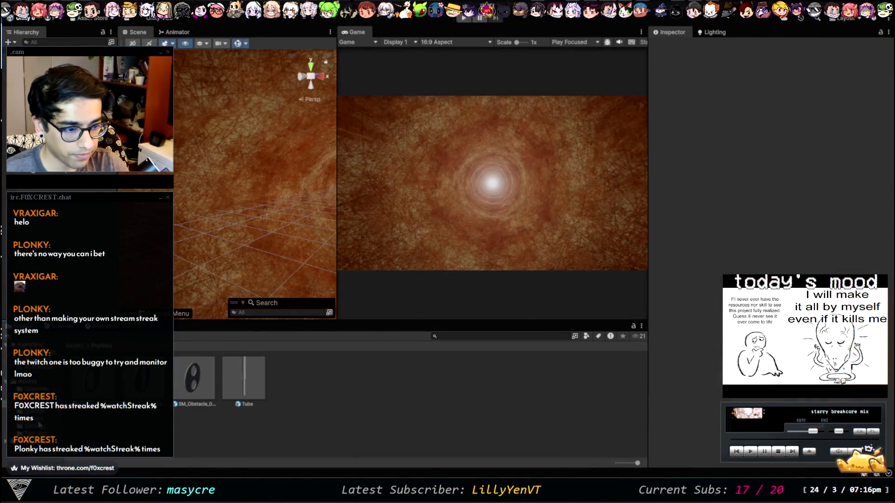
click(40, 420)
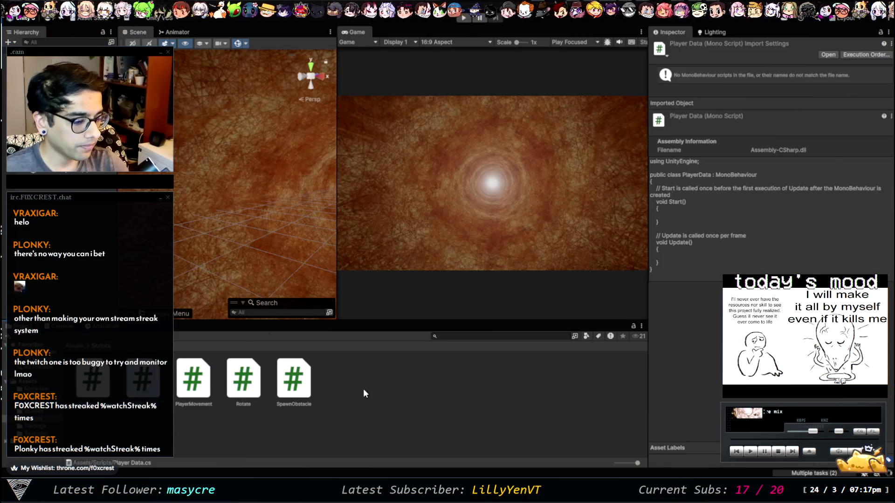
click(145, 389)
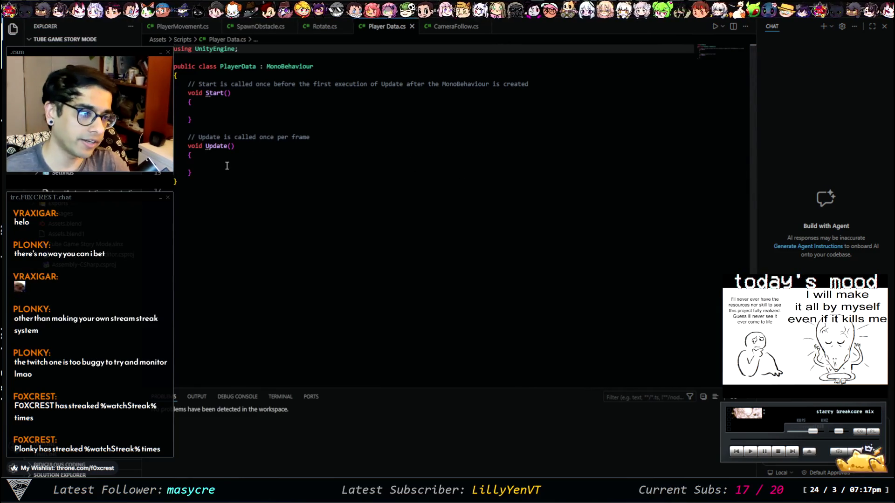
Add blank lines at the top of the PlayerData class, above Start()
click(197, 81)
key(Home)
key(Return)
key(Up)
key(Return)
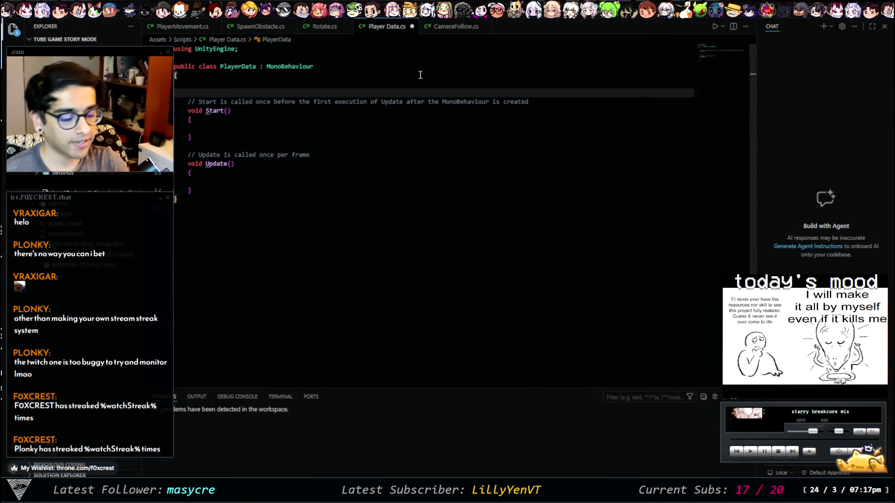
key(BackSpace)
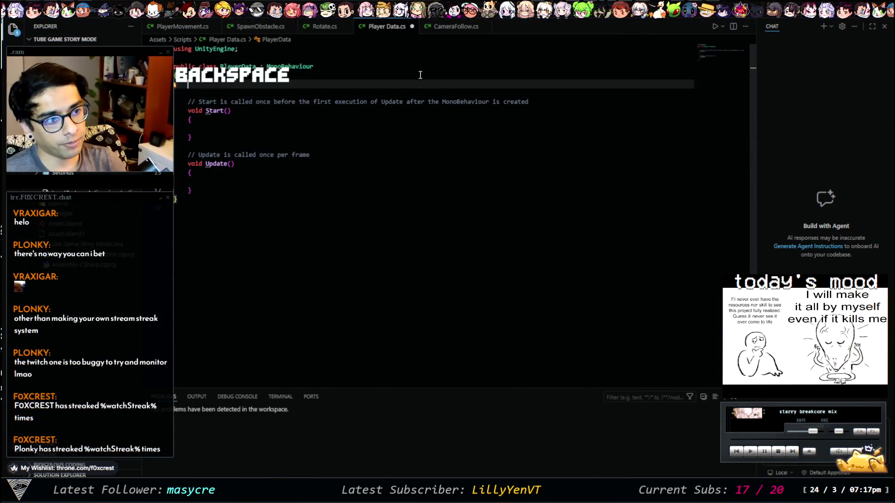
key(Return)
Declare 'public float playerAccelleration = 5f;' on the new line
text(void In)
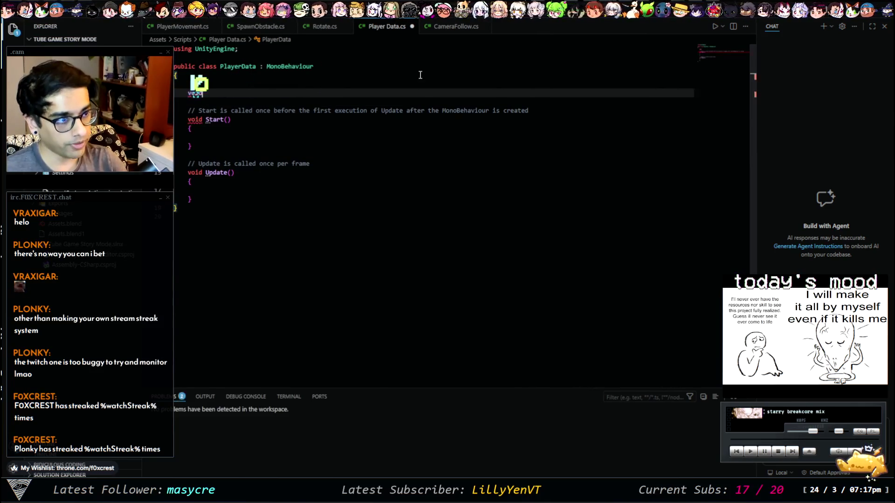
key(BackSpace)
key(BackSpace)
key(BackSpace)
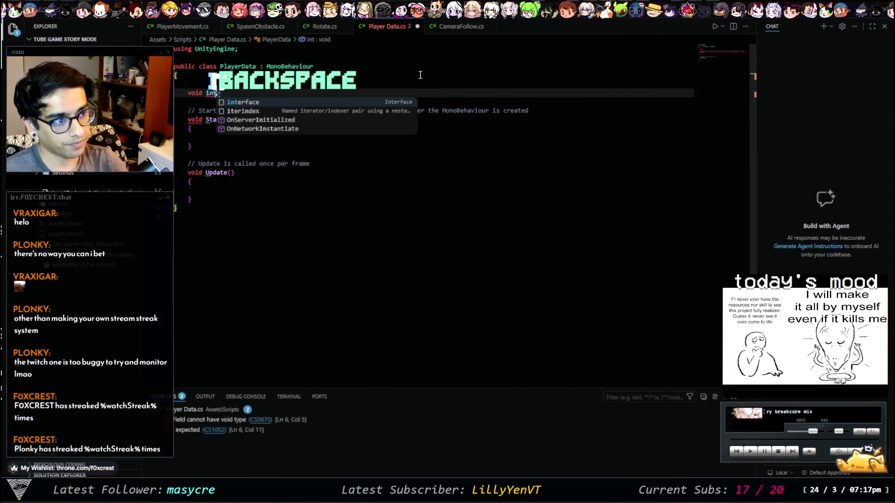
text(public int )
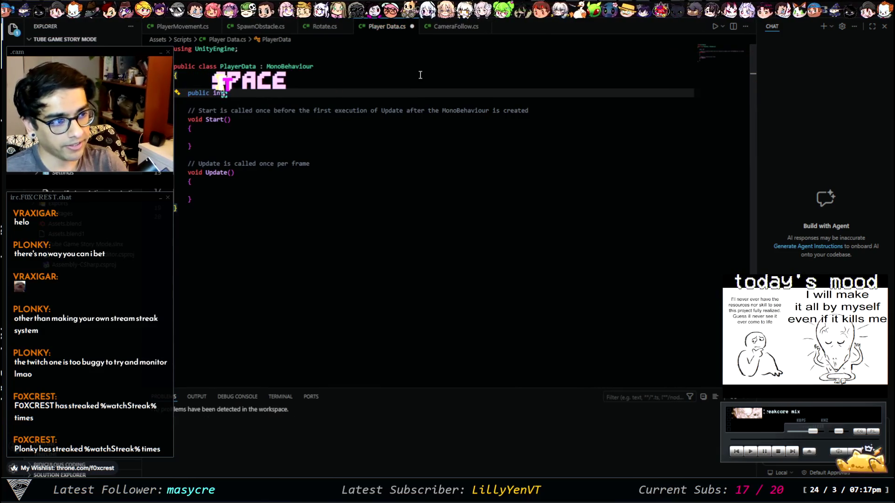
text(layer)
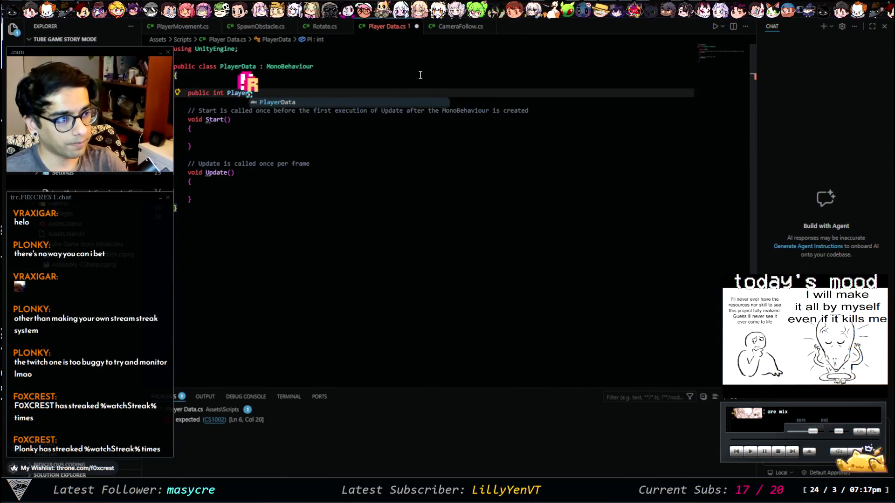
text(Acce)
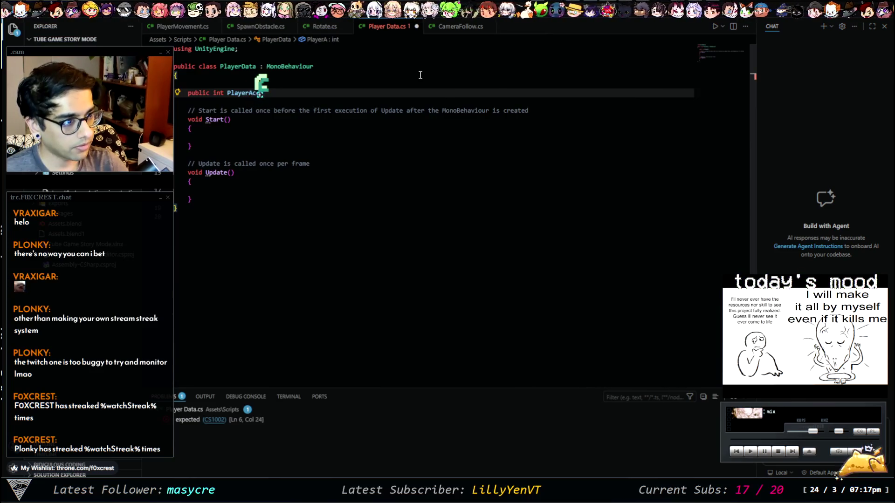
key(BackSpace)
key(BackSpace)
key(BackSpace)
text(playerAcce)
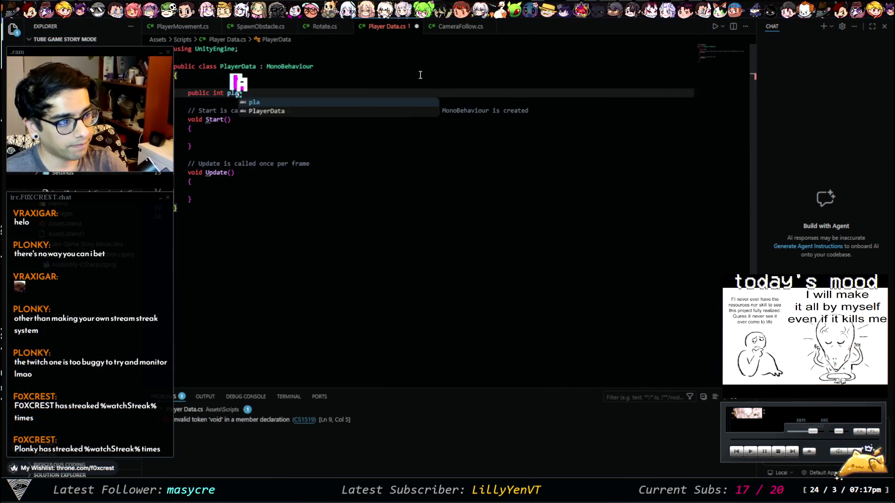
text(lleration)
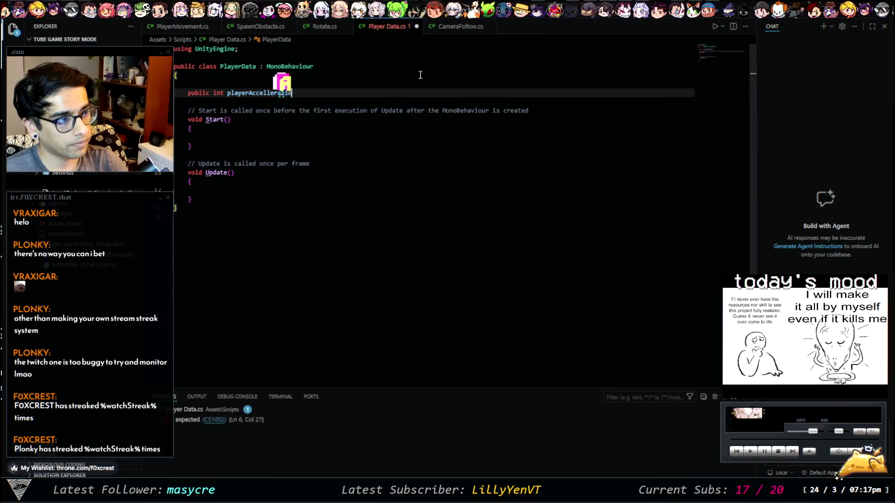
key(ctrl+Left)
key(ctrl+Left)
key(ctrl+shift+Right)
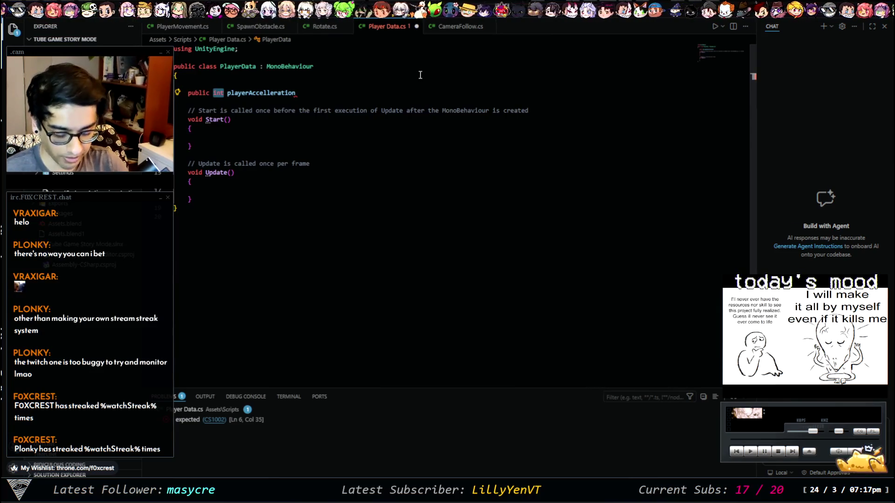
text(float)
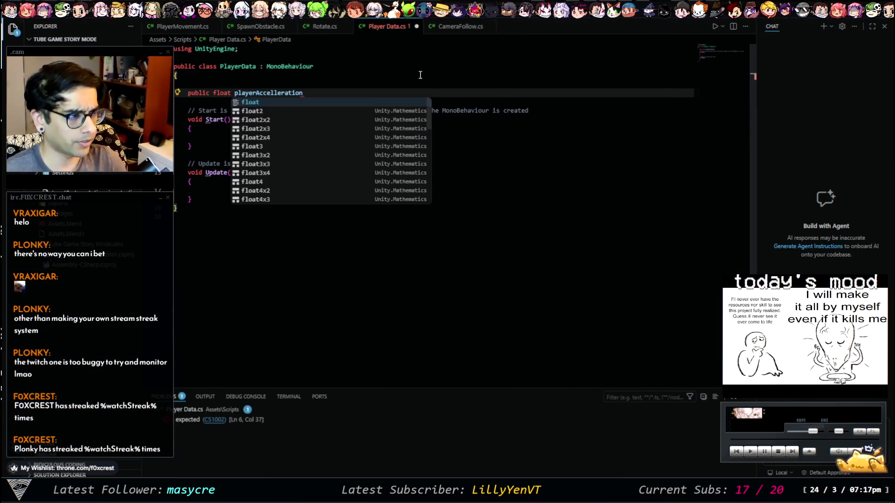
click(345, 93)
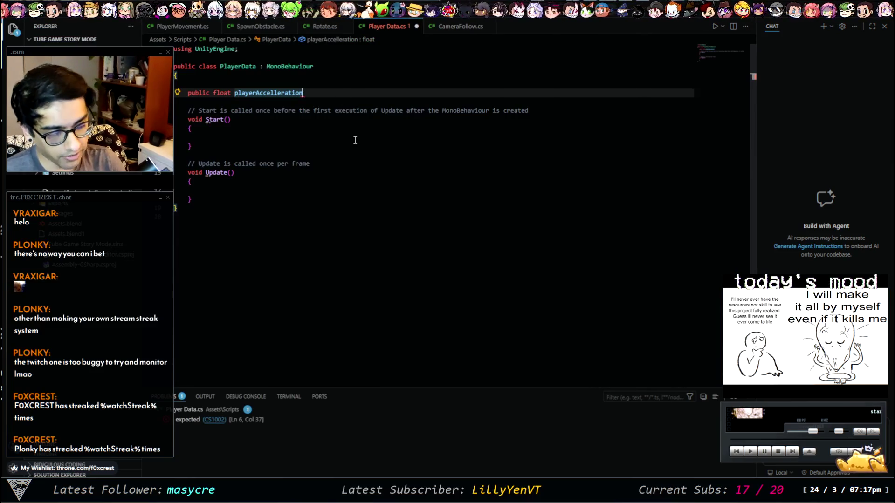
text( = )
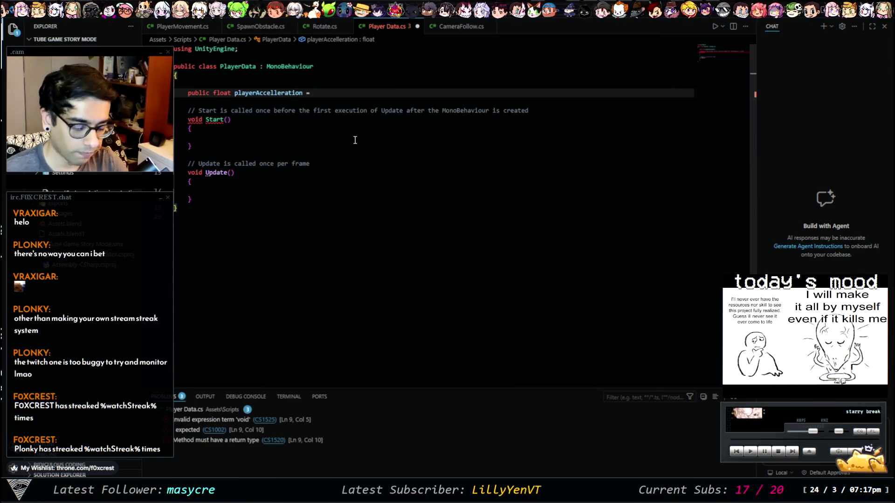
text(5f;)
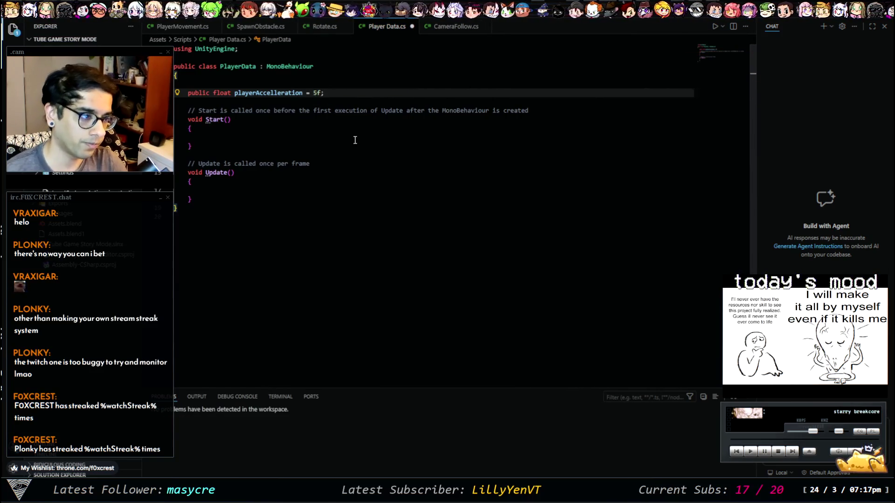
Add 'public float playerHandling = 5f;' below the acceleration field
key(Return)
text(lubli)
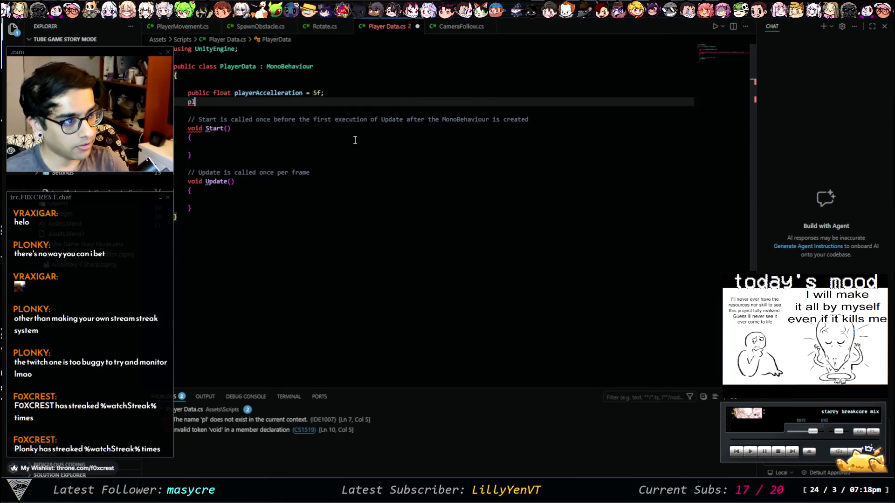
key(BackSpace)
key(BackSpace)
key(BackSpace)
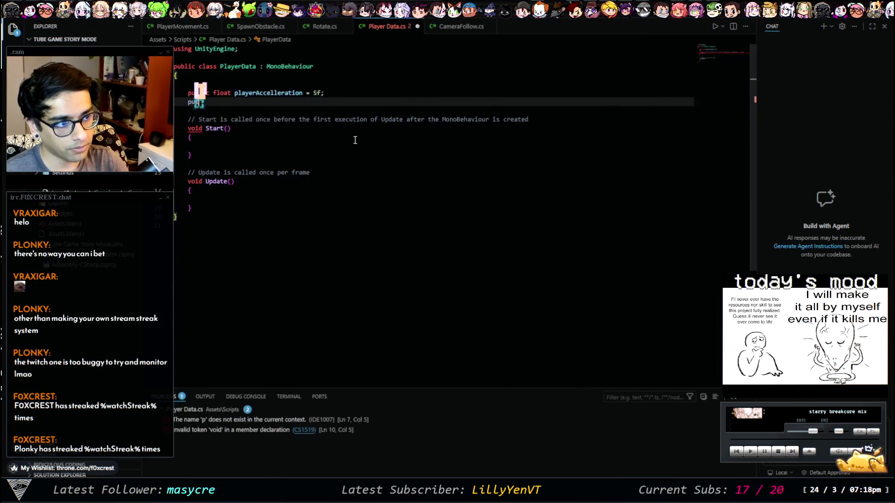
text(pulic float)
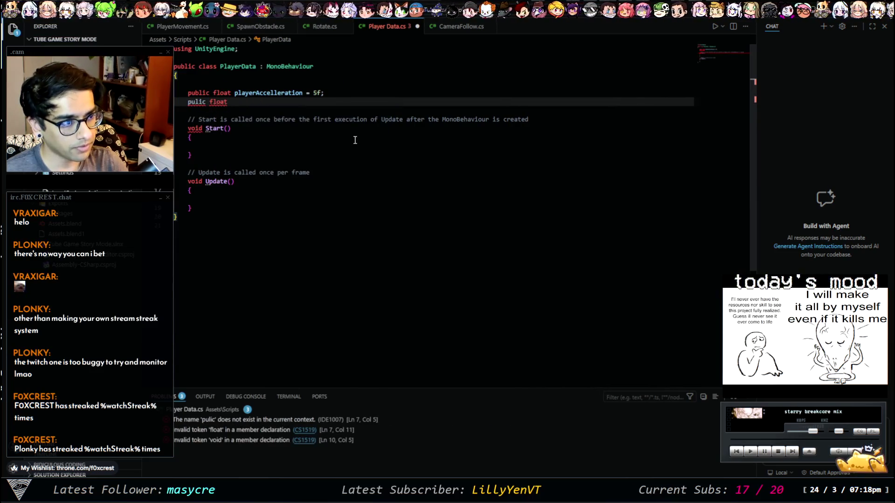
key(Home)
key(ctrl+Right)
key(BackSpace)
key(BackSpace)
key(BackSpace)
text(blic)
key(End)
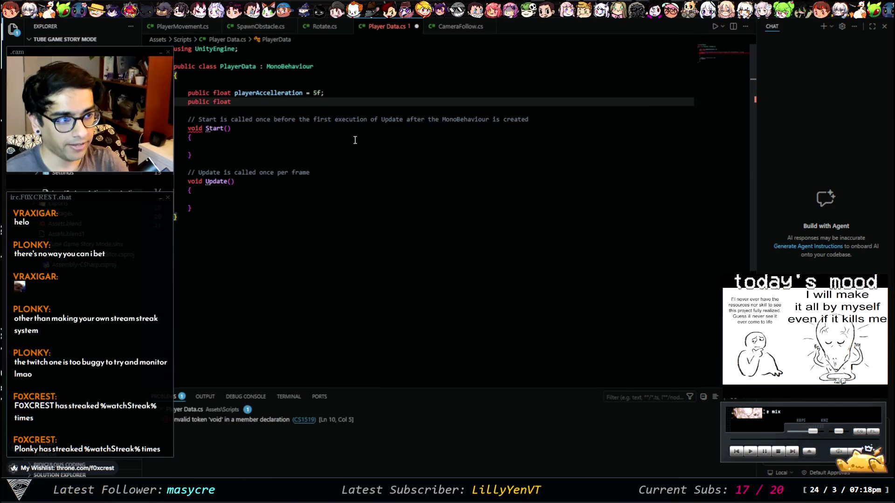
text(playerHandling)
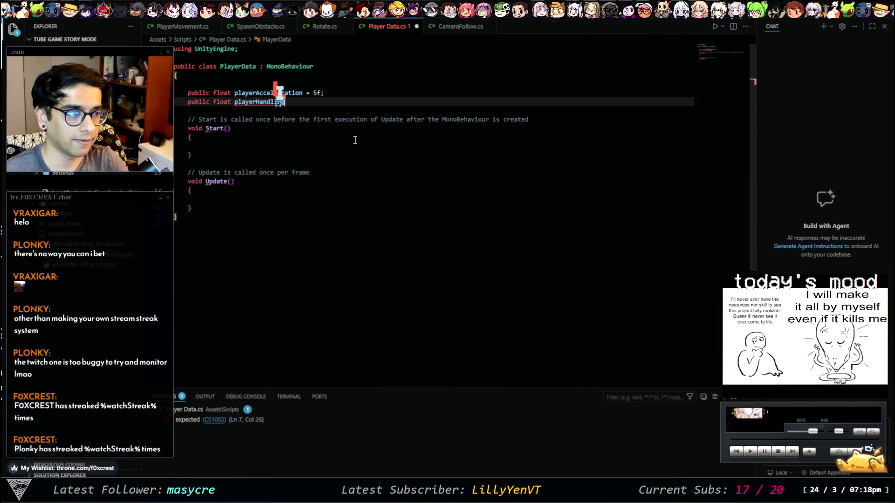
text( = )
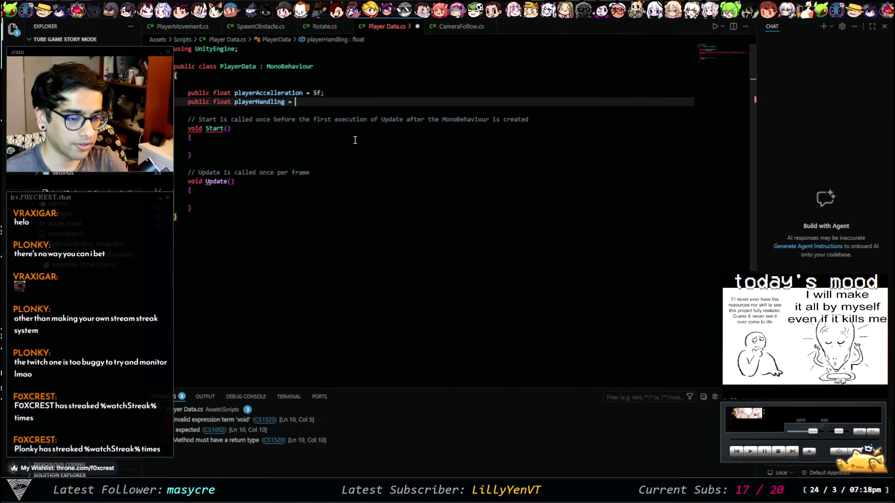
text(5f;)
key(BackSpace)
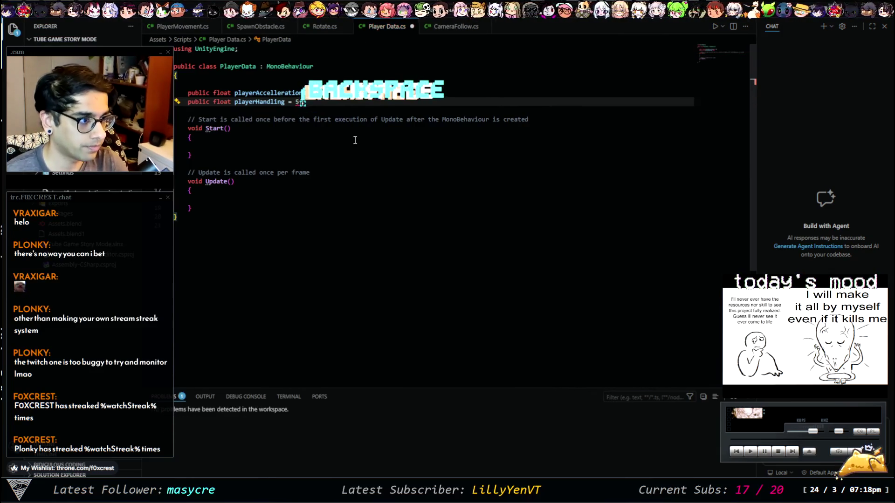
Add 'public int playerLives = 0;' on the next line
key(Return)
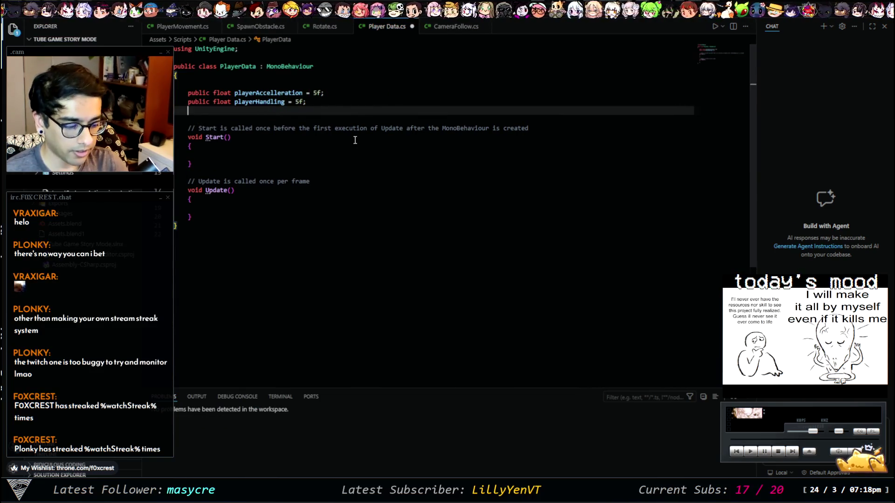
text(publ)
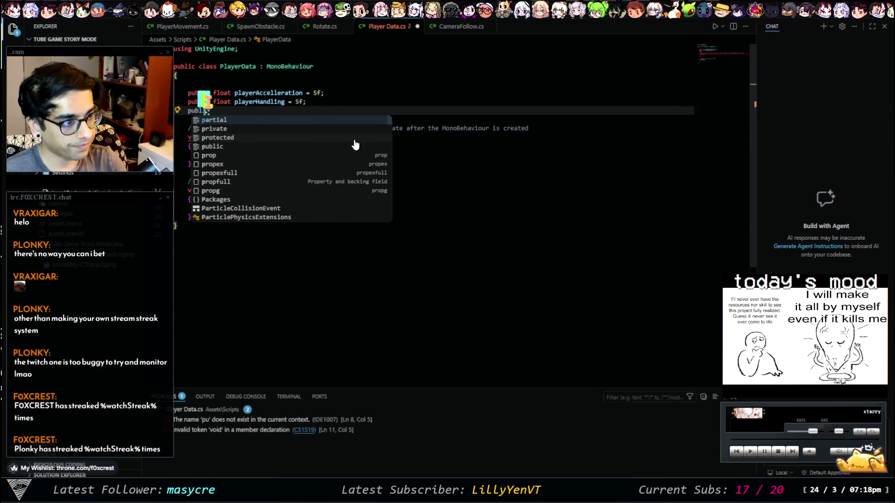
text(ic int playerLives = 0;)
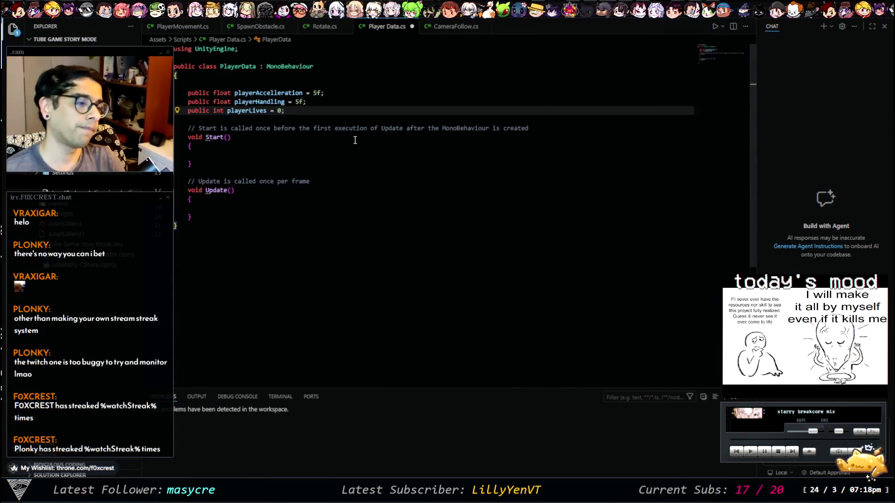
key(Return)
key(Return)
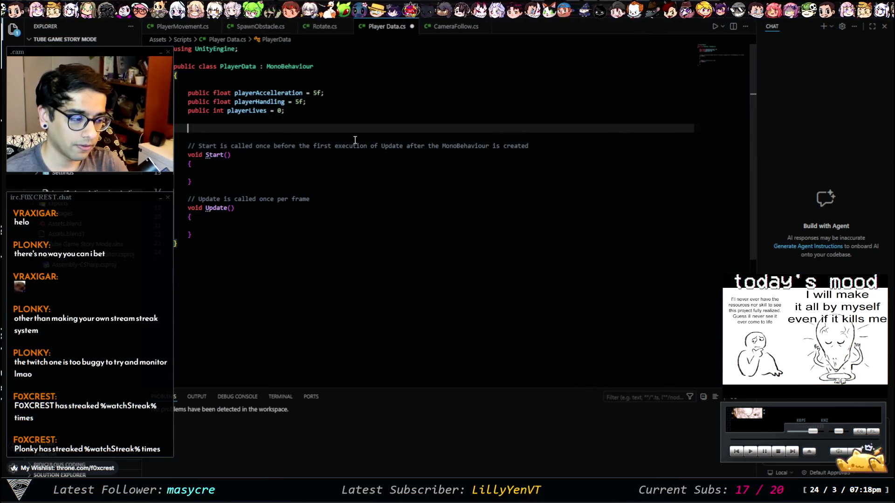
Declare 'public static PlayerData Instance;' below the stat fields, removing the get/set accessors
text(public F)
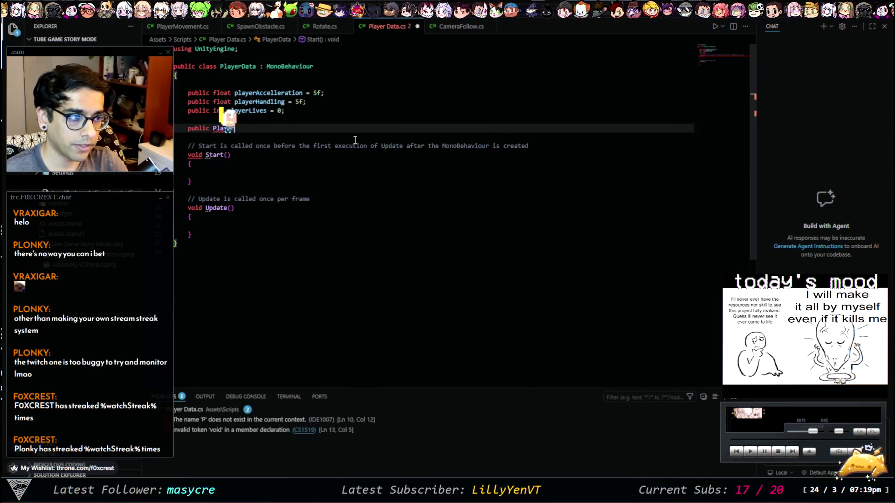
key(BackSpace)
text(strin)
text(P)
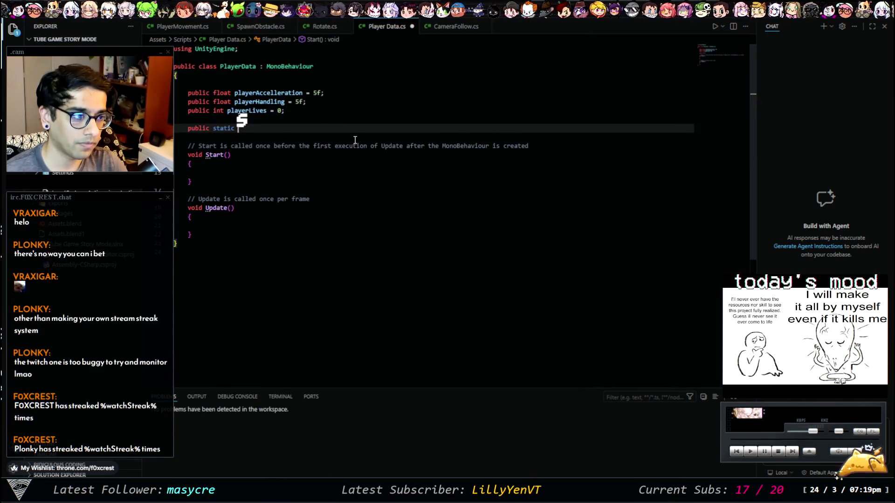
text(layerData)
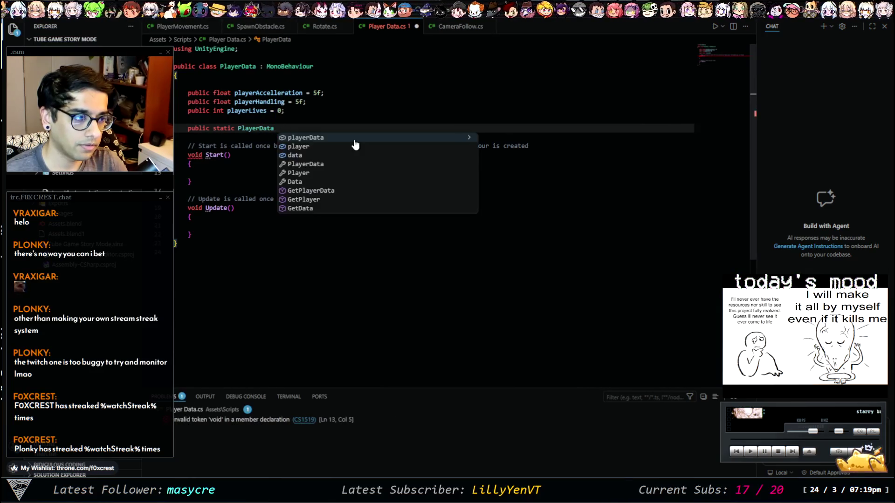
key(Escape)
key(BackSpace)
text(In)
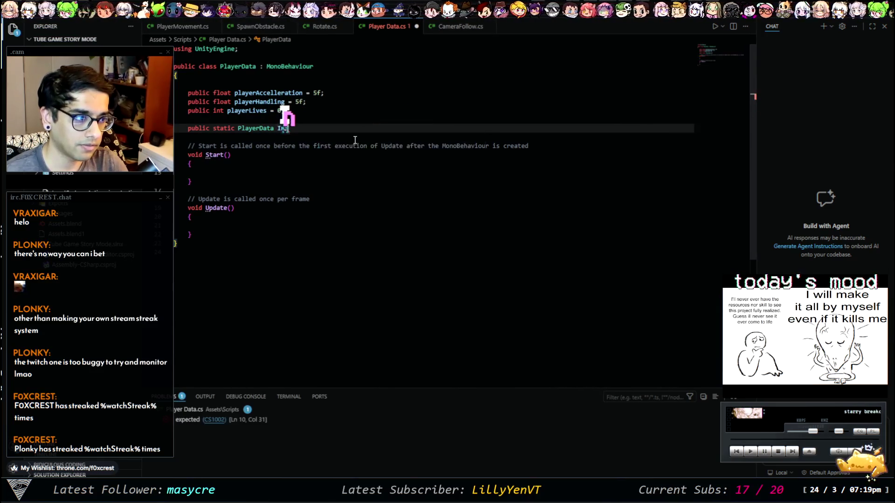
text(stance {)
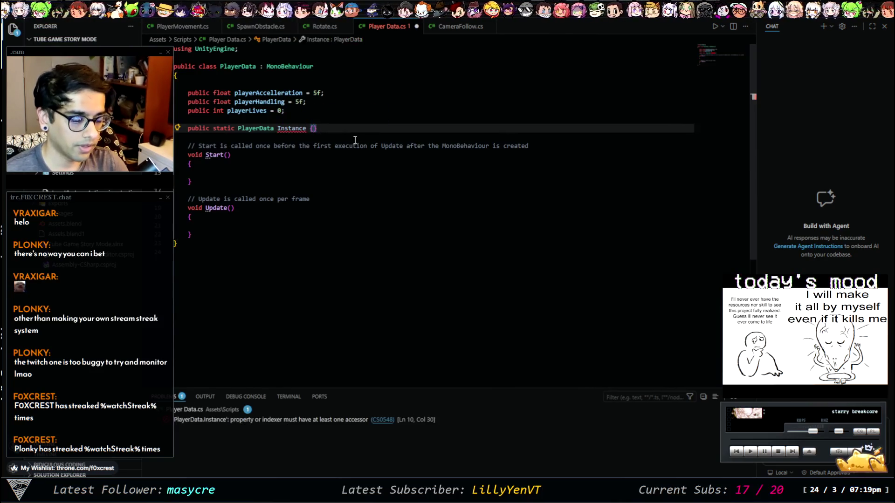
text(get; )
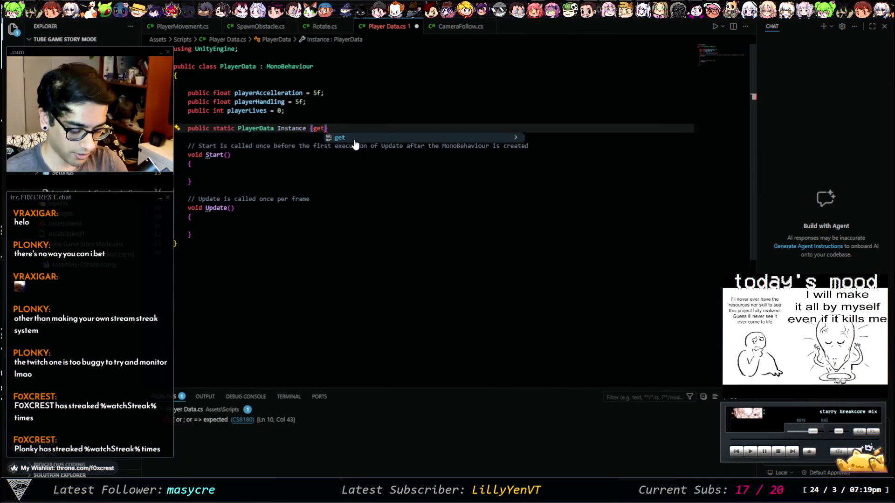
text(se)
key(BackSpace)
text(; set;)
key(shift+Left)
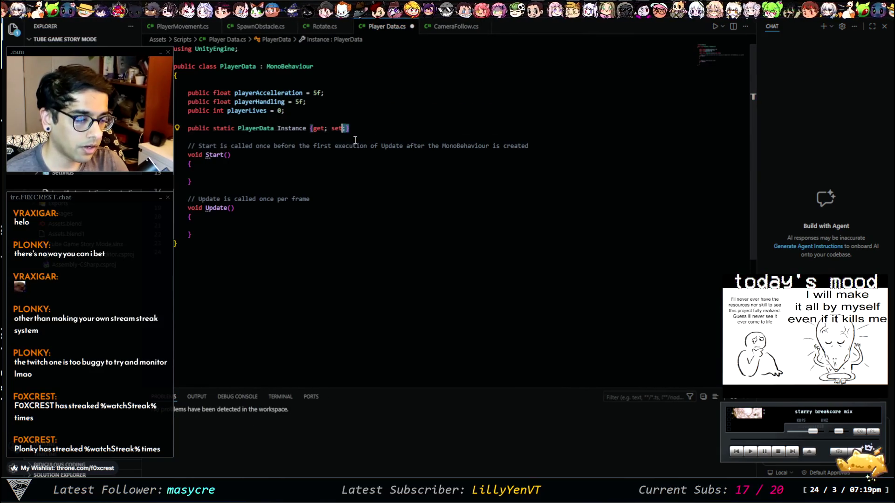
text(;)
key(Return)
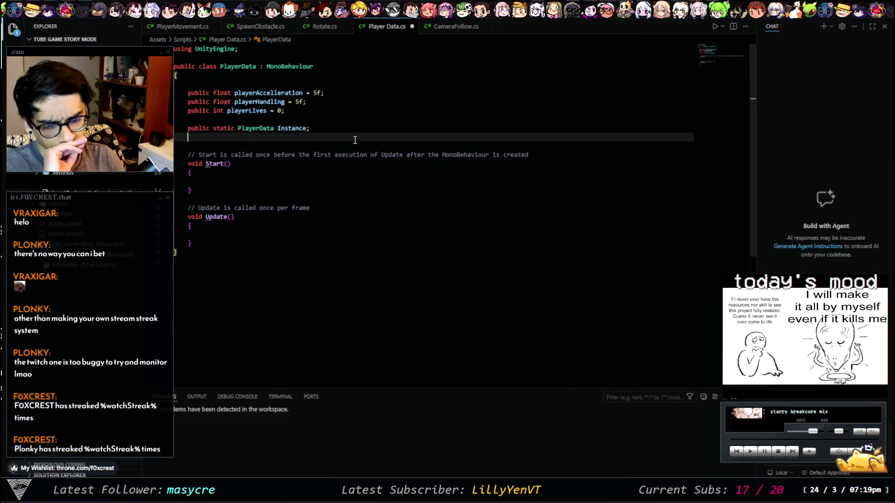
key(Return)
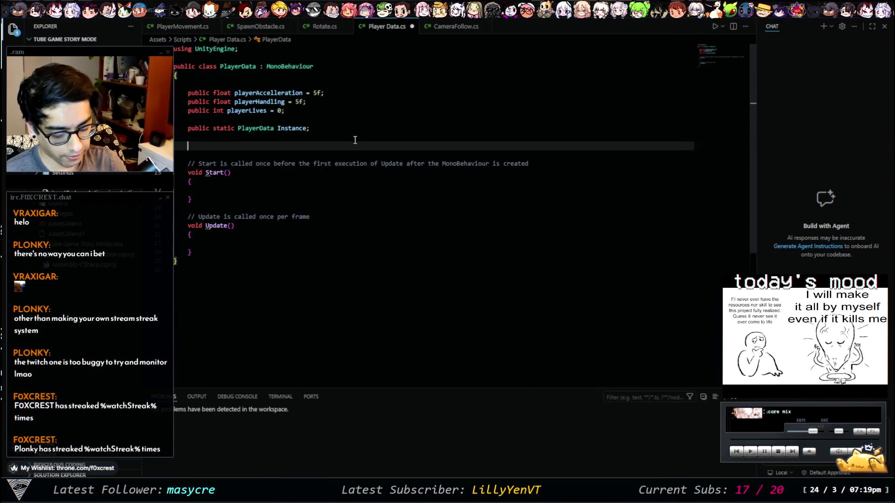
Type 'void awake' and accept the suggestion to create an empty Awake() method
text(opid)
key(BackSpace)
key(BackSpace)
key(BackSpace)
text(id awake)
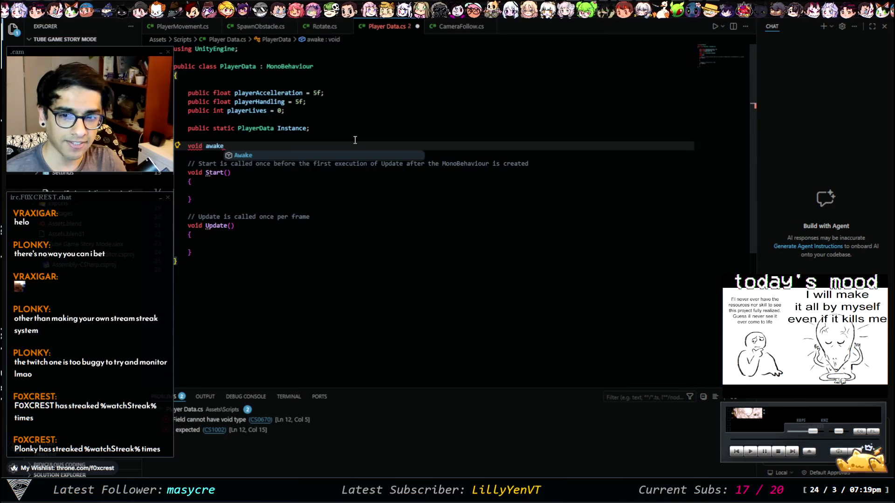
key(Return)
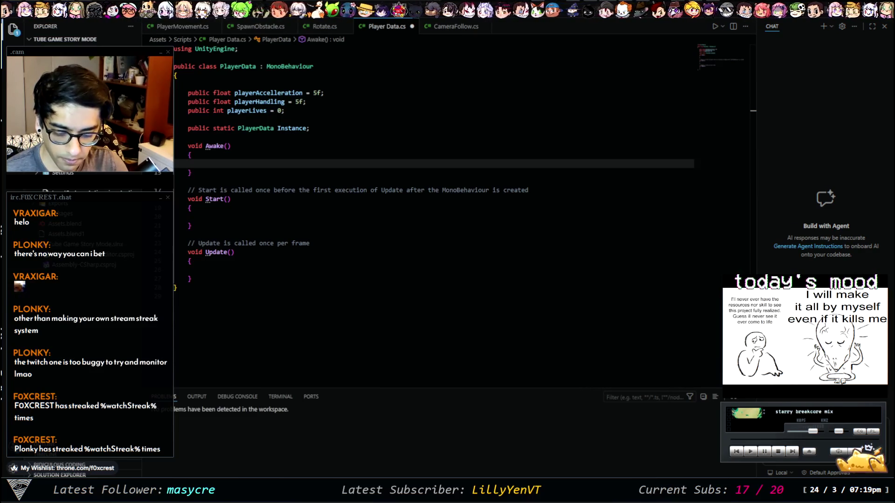
key(alt+Tab)
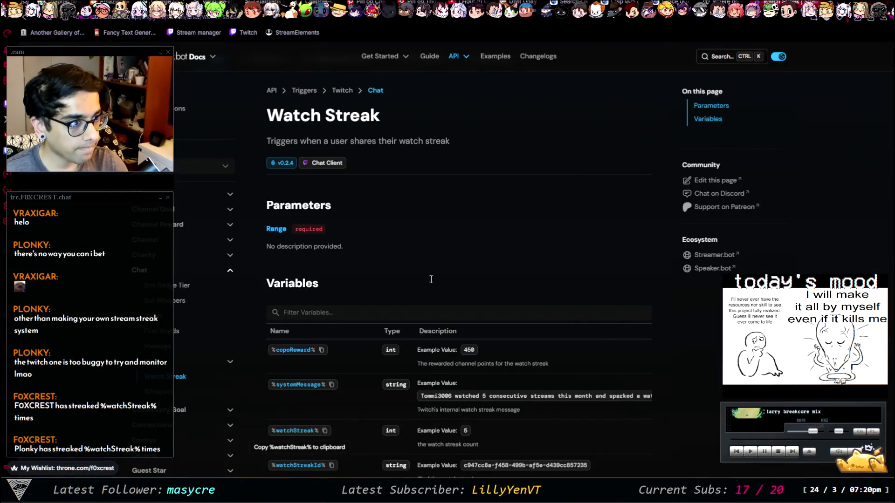
Cycle through the Unity forum, ambientCG material and Pinterest tabs to the NieR music mix
key(ctrl+Tab)
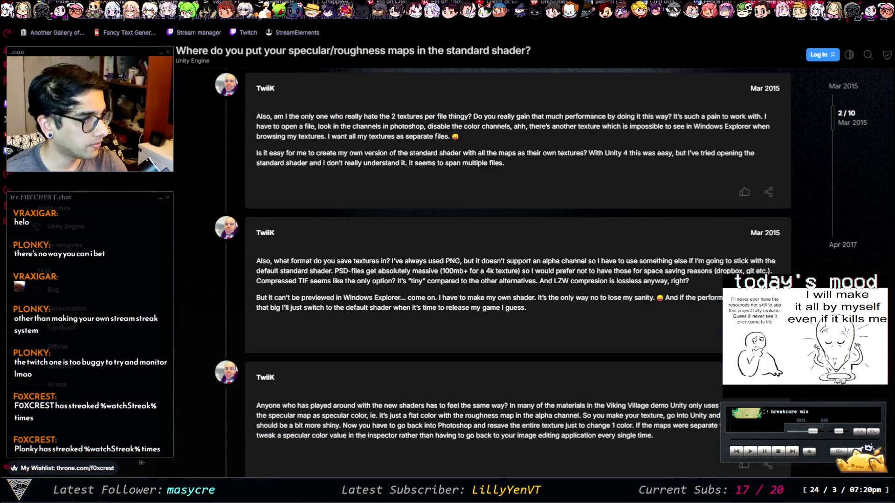
key(ctrl+Tab)
click(239, 444)
click(667, 51)
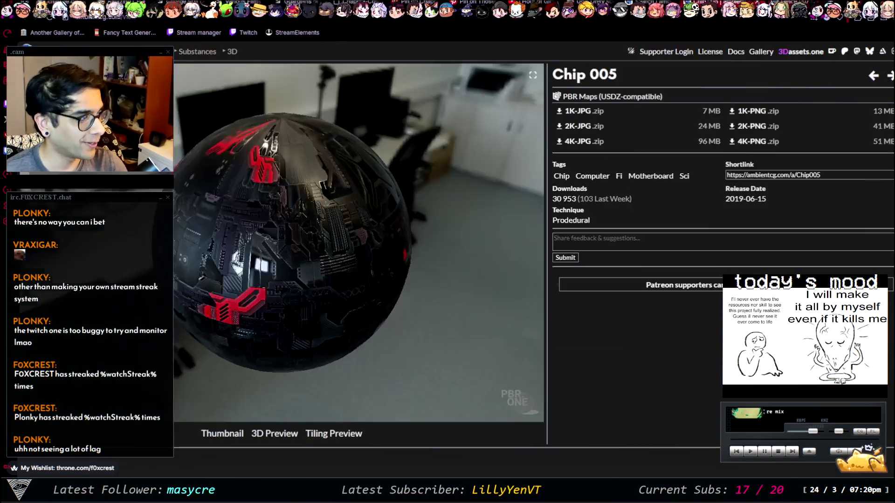
key(ctrl+Tab)
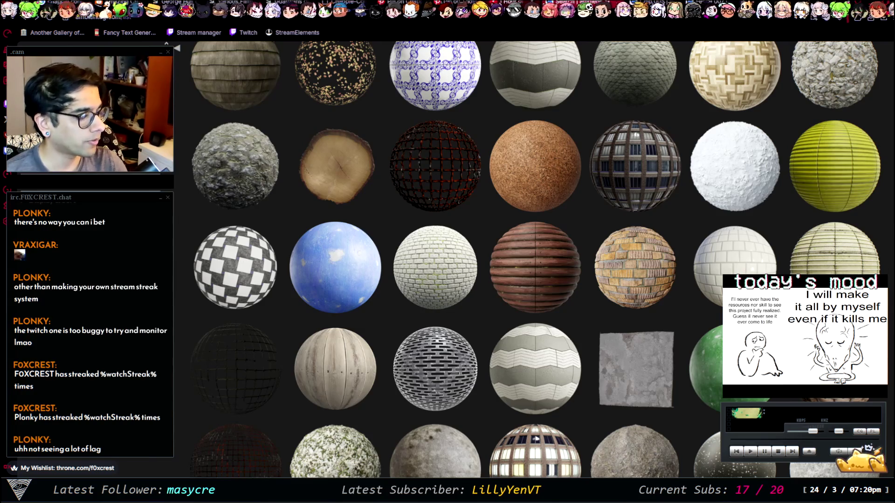
key(ctrl+Tab)
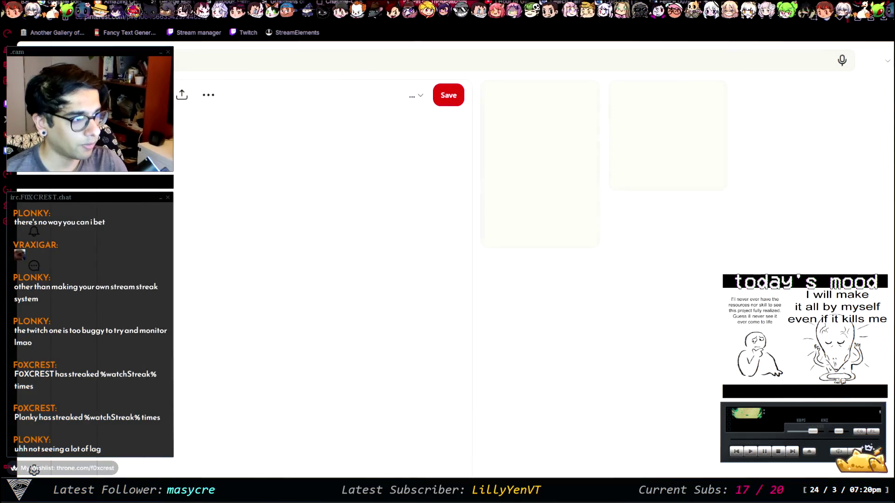
key(ctrl+Tab)
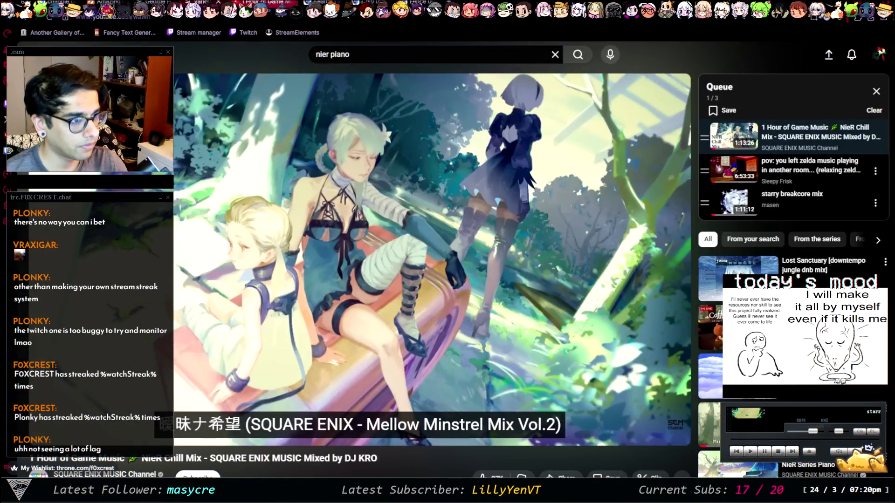
key(ctrl+Tab)
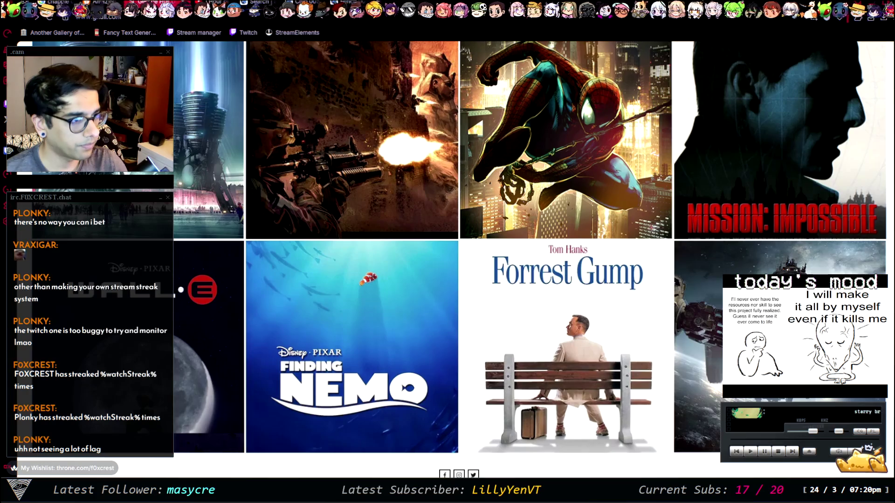
Flip between the gallery tabs, then return to Visual Studio Code
key(ctrl+Tab)
key(ctrl+Tab)
key(ctrl+shift+Tab)
key(ctrl+Tab)
key(ctrl+shift+Tab)
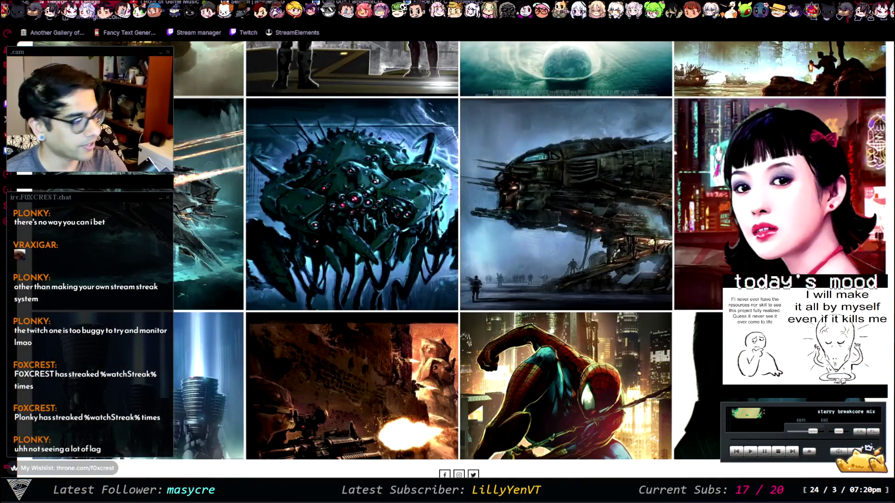
key(alt+Tab)
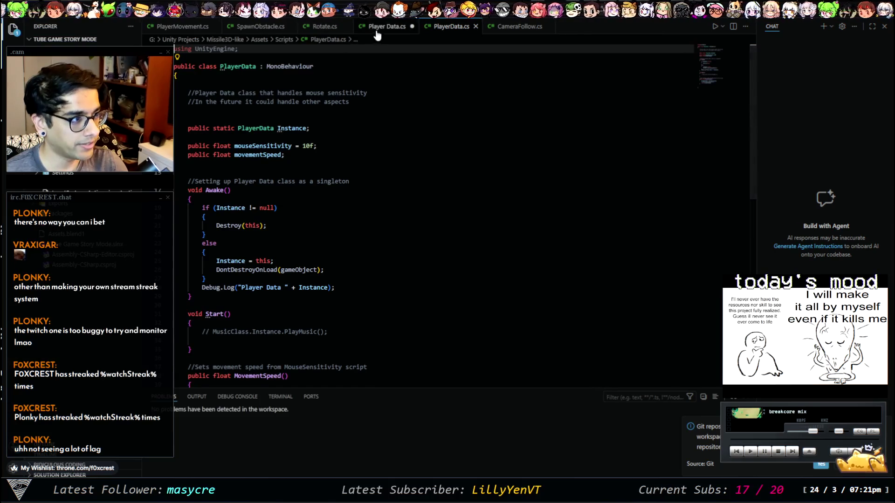
In Awake(), write 'if (Instance != null)' with an opening brace block
key(ctrl+Tab)
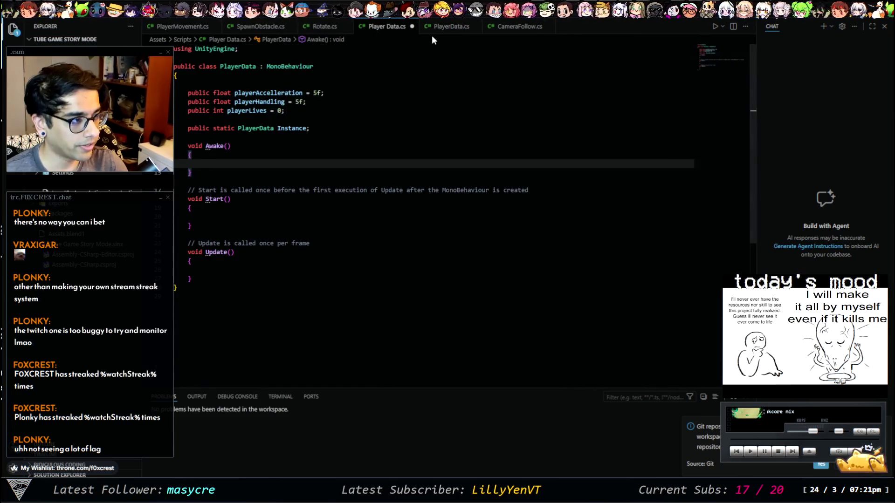
click(436, 26)
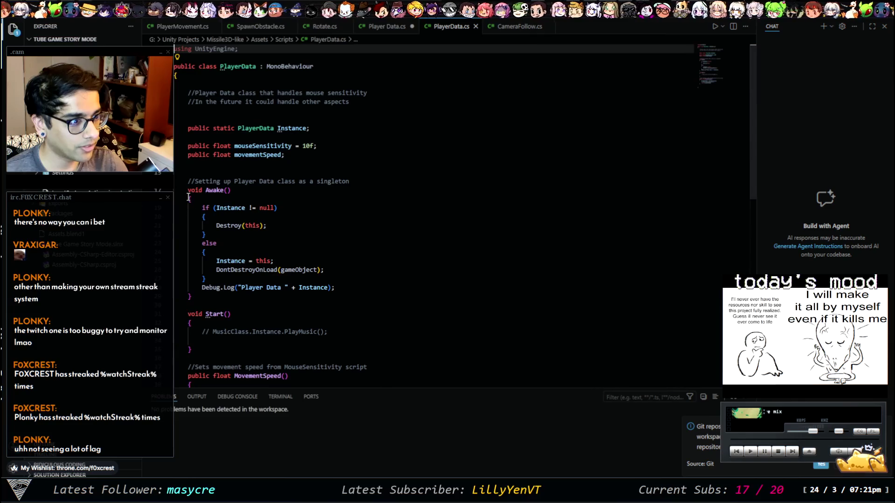
click(382, 27)
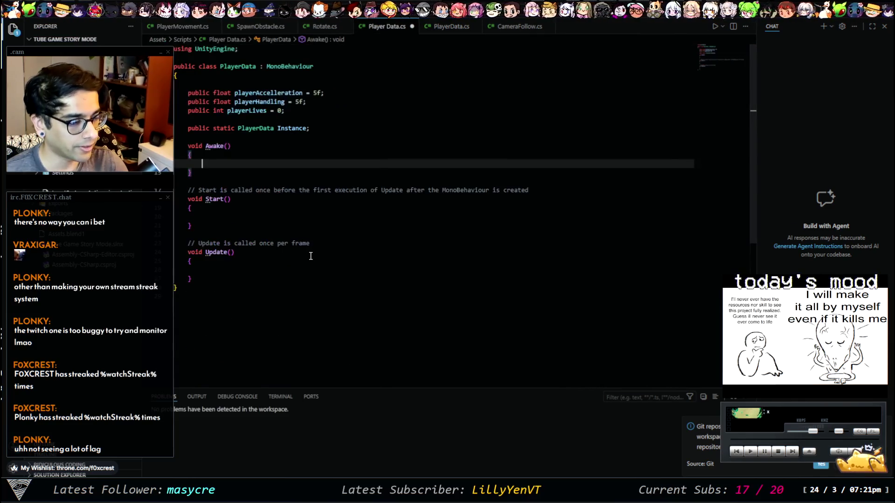
text(If Instance)
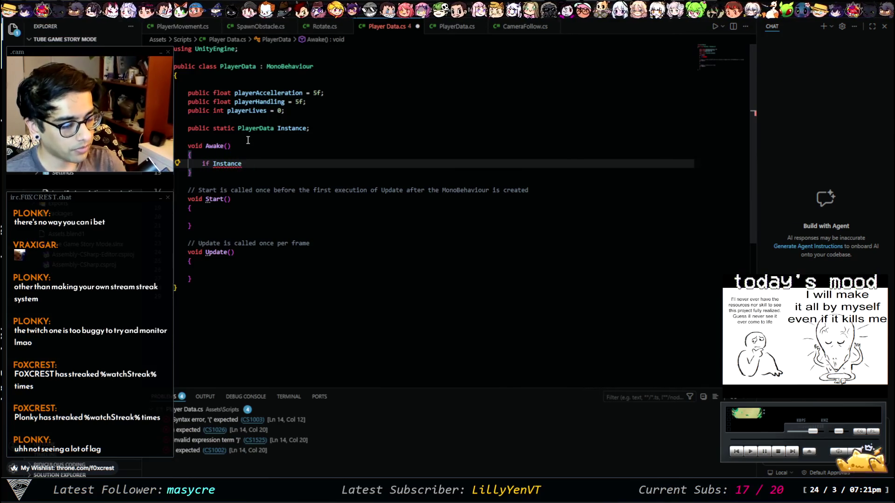
text(()
key(BackSpace)
key(BackSpace)
key(BackSpace)
key(BackSpace)
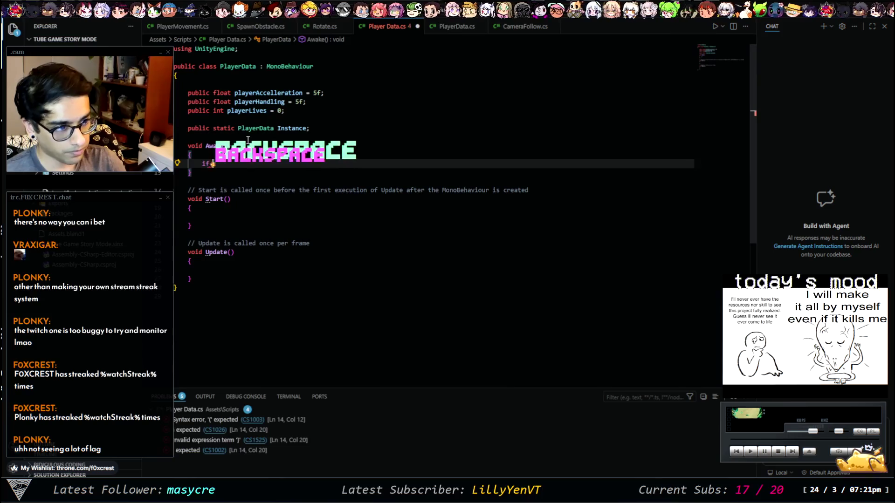
text( (insta)
key(Tab)
text(!= null)
key(End)
key(Return)
text({)
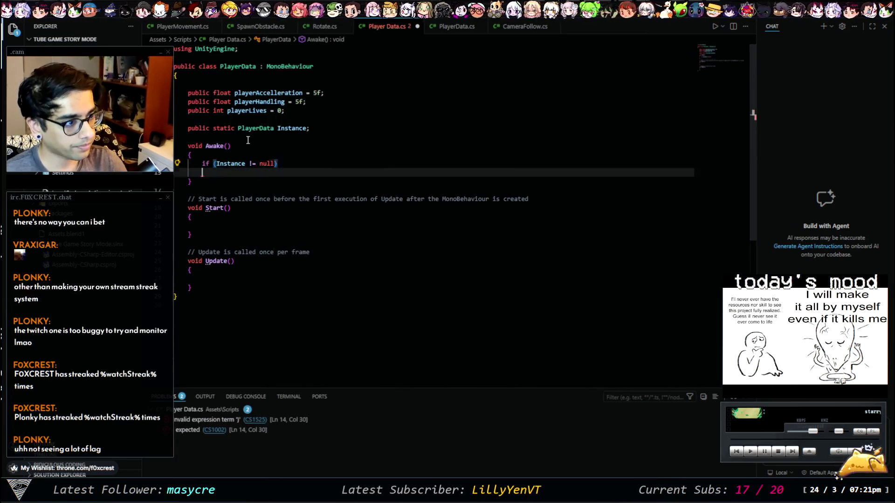
key(Return)
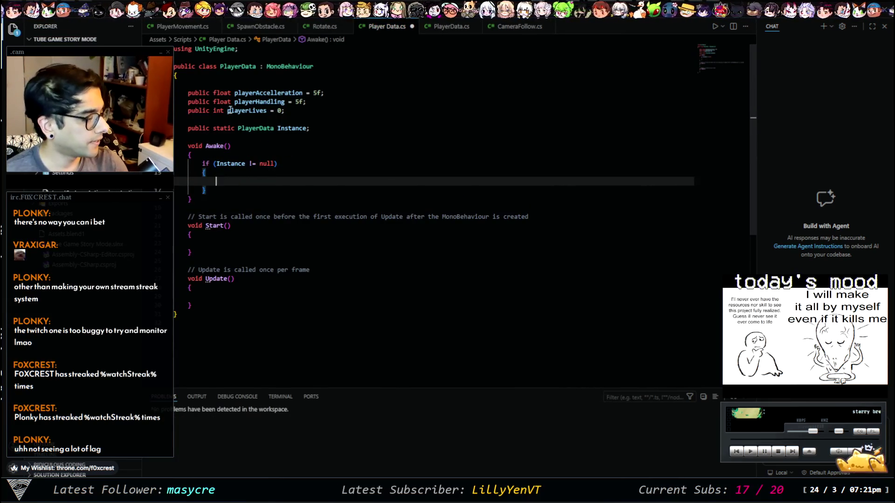
Add 'Destroy(this);' inside the if block, checking the old PlayerData.cs for reference
click(445, 28)
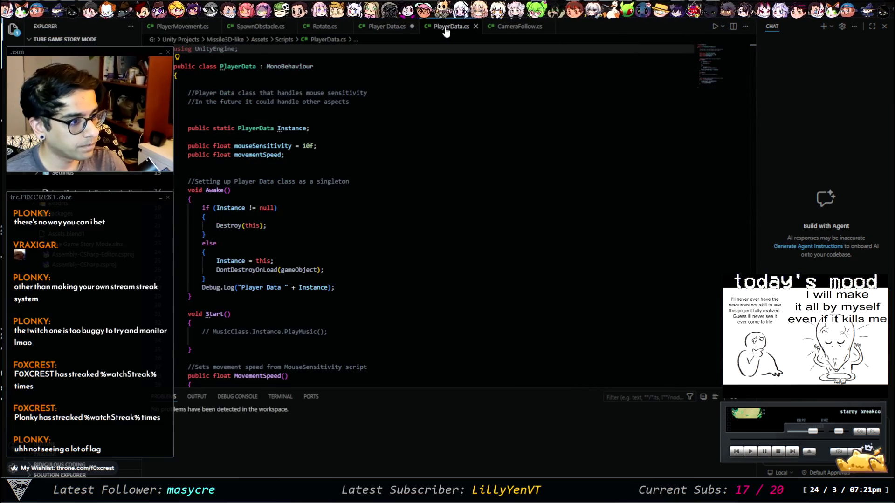
click(404, 27)
text(destroy)
key(Tab)
text((this))
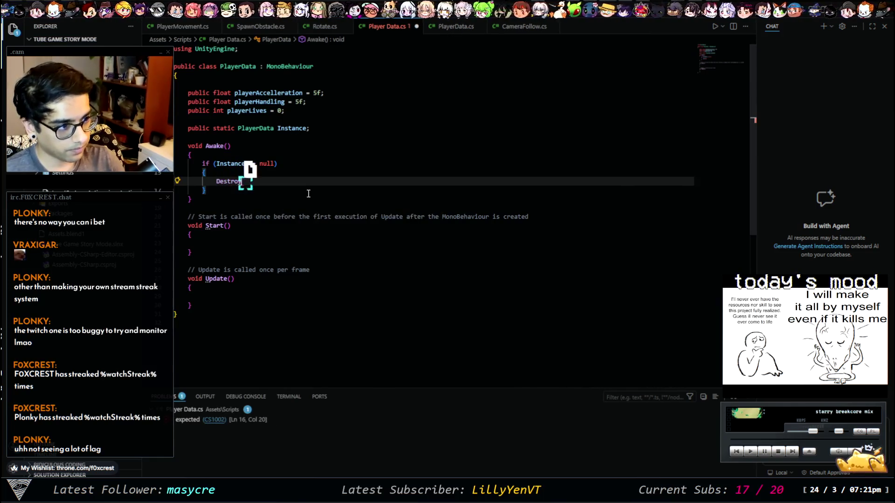
text(;)
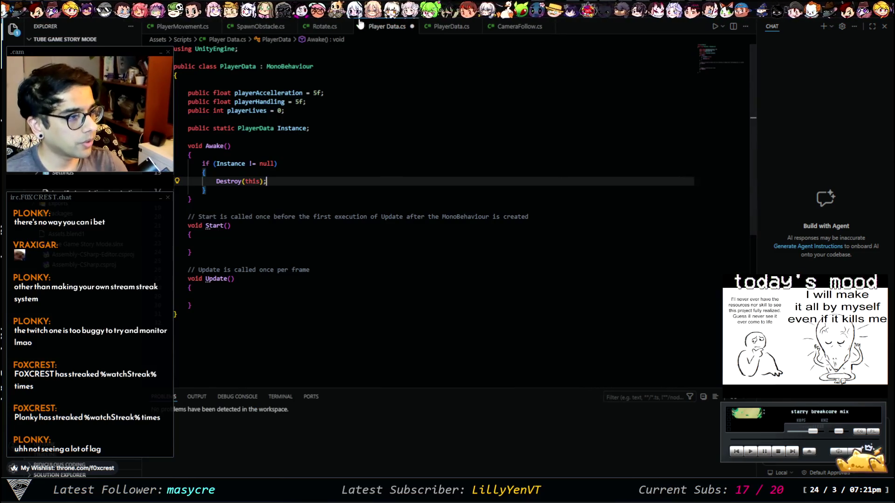
Add an else branch setting 'Instance = this;', then view the old PlayerData.cs side by side
click(453, 27)
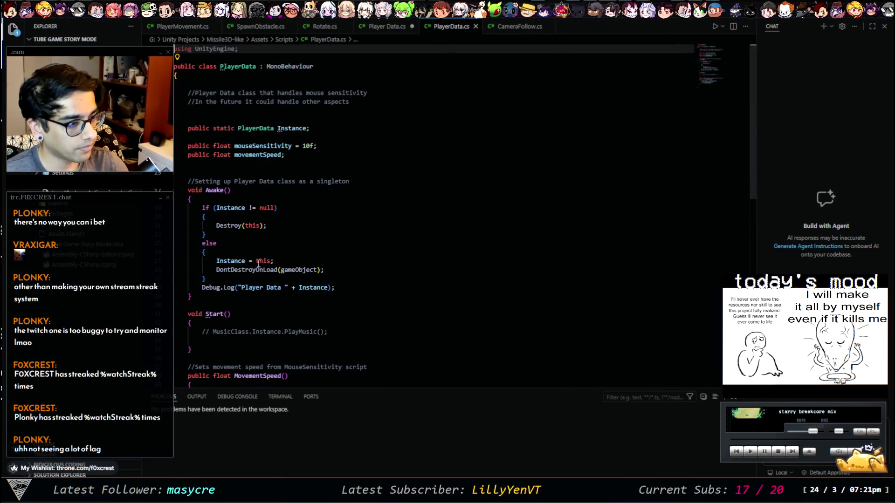
click(385, 27)
click(261, 190)
key(Return)
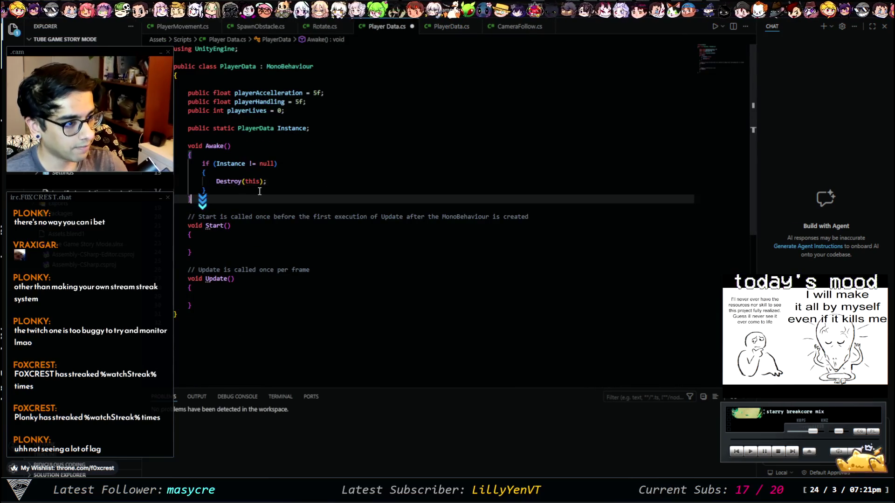
text(else)
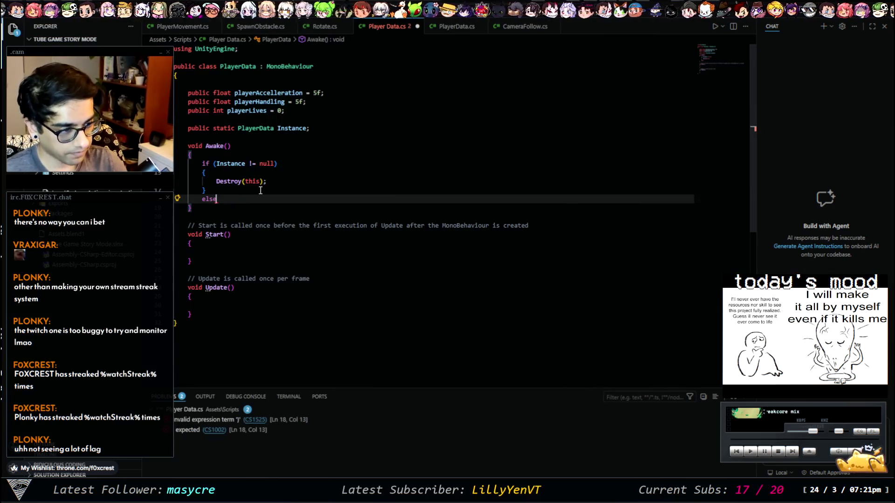
key(Return)
text({)
key(Return)
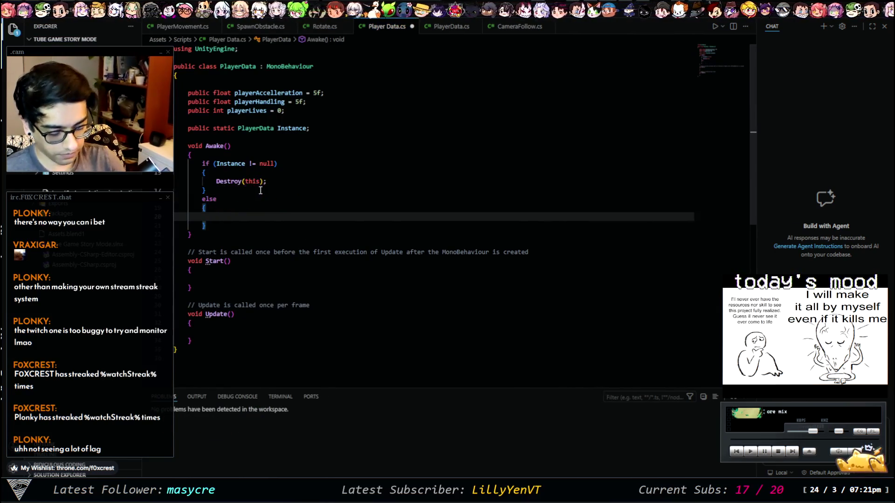
text(Insta)
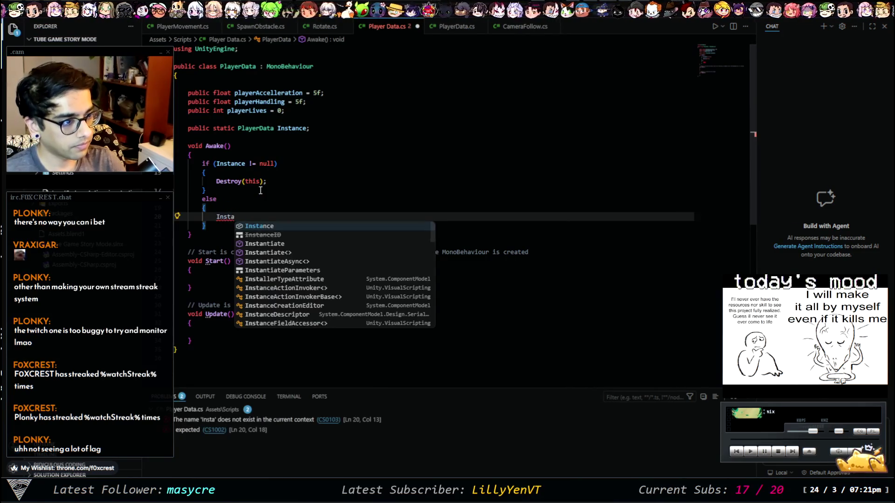
key(Tab)
text(= thji)
key(BackSpace)
key(BackSpace)
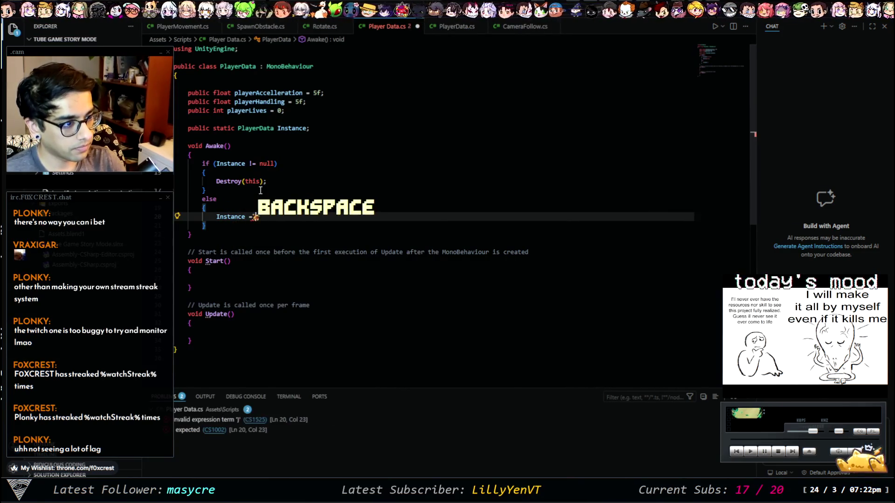
text(is;)
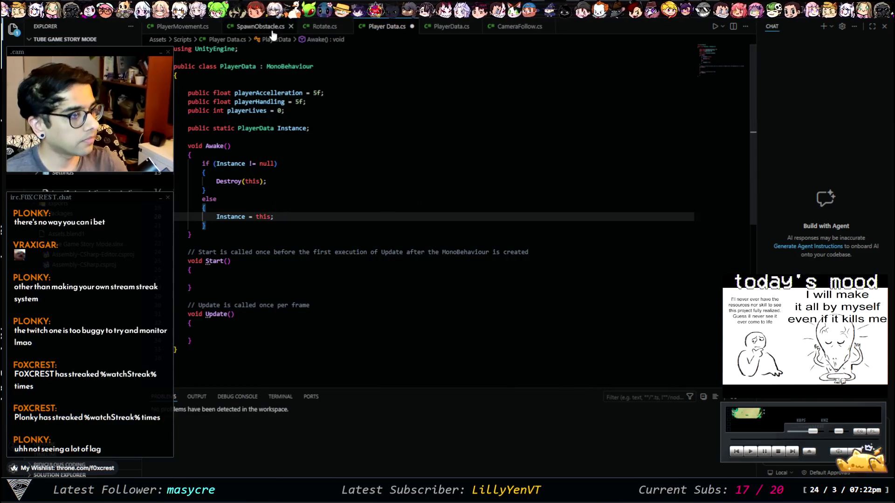
mouse_move(471, 27)
mouse_down()
mouse_move(753, 127)
mouse_move(741, 128)
mouse_up()
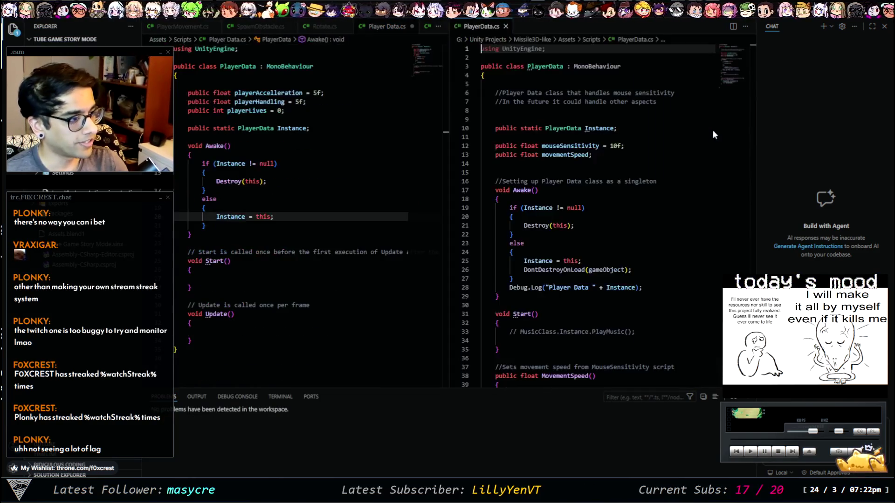
Add DontDestroyOnLoad(gameObject); after Instance = this; in Player Data.cs's Awake else block
click(295, 217)
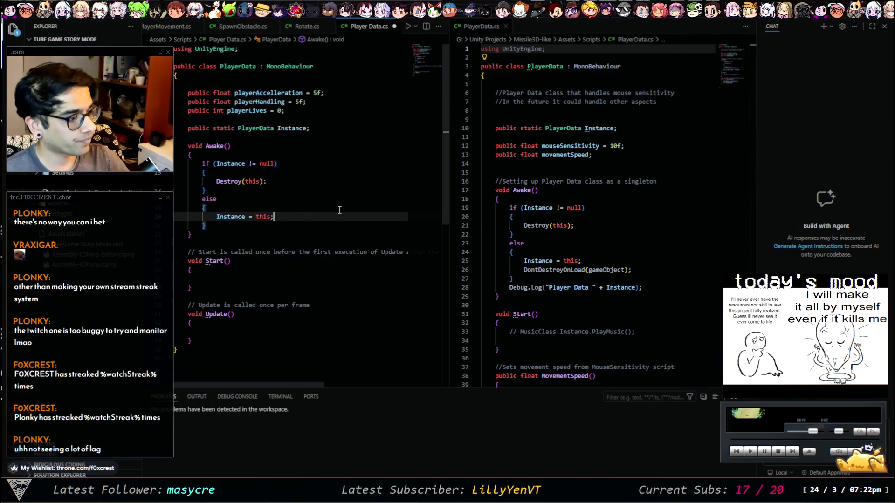
key(Return)
text(Dontde)
key(Tab)
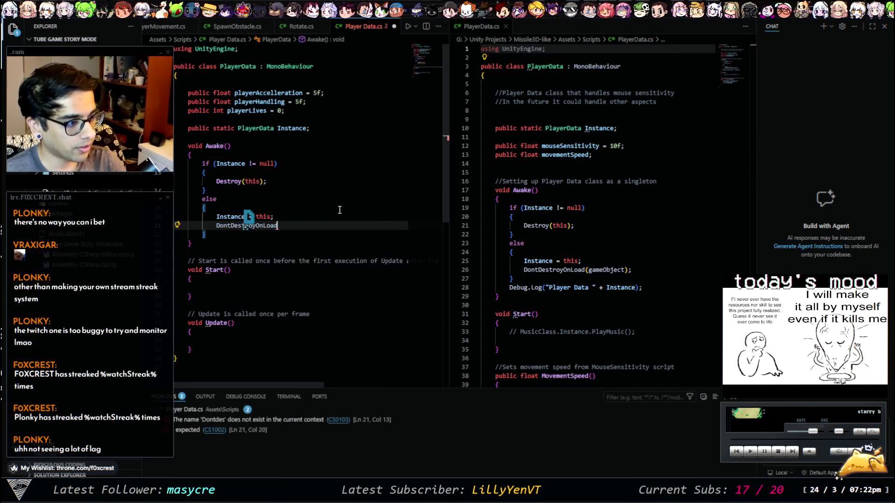
text(()
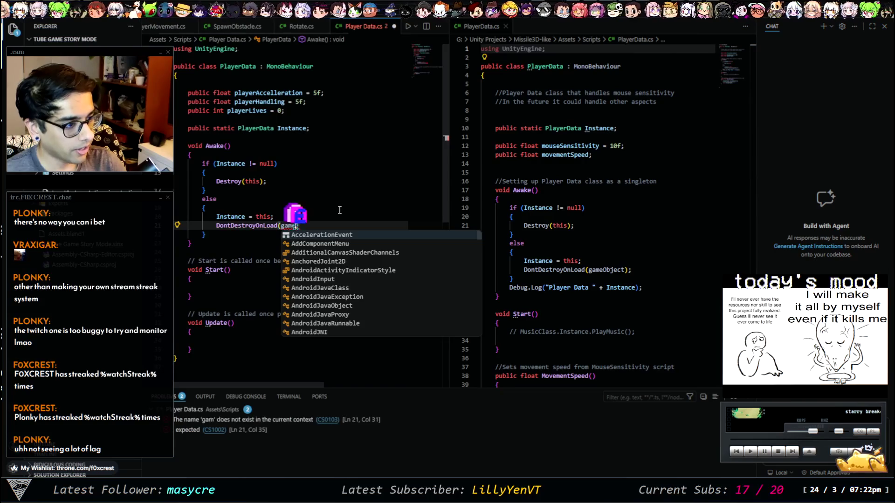
text(gameObject);)
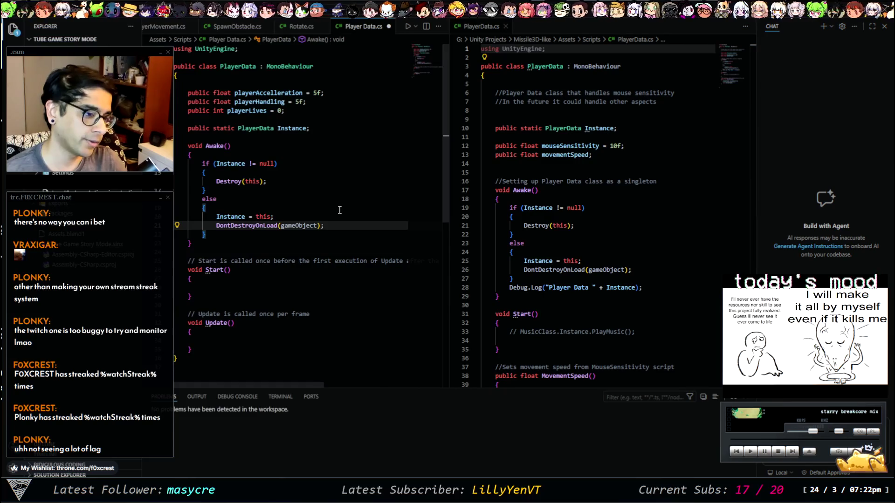
key(Down)
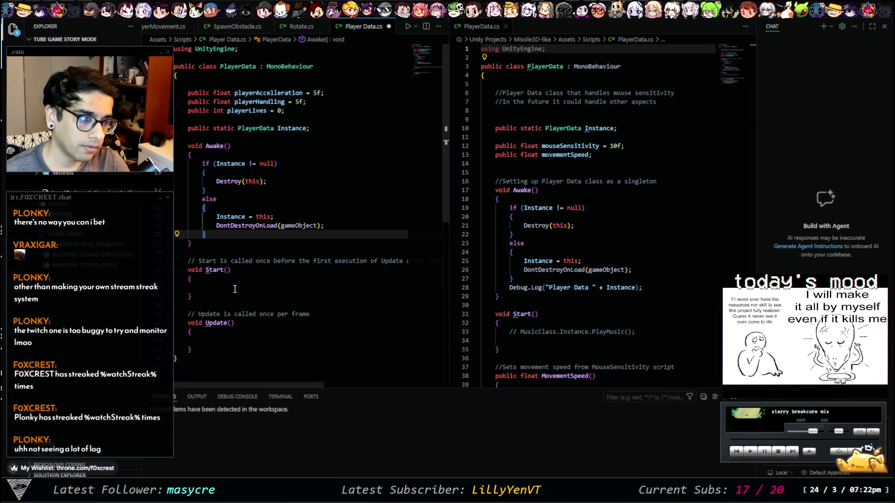
key(Down)
key(Down)
key(Down)
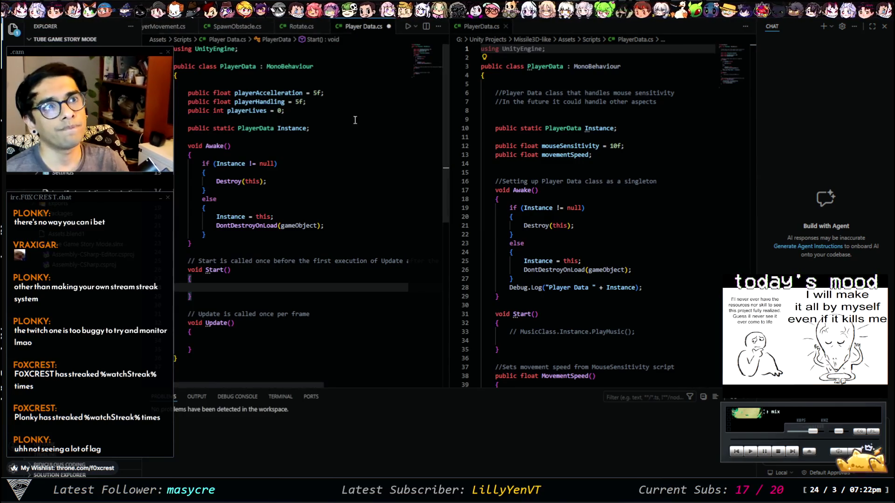
click(151, 28)
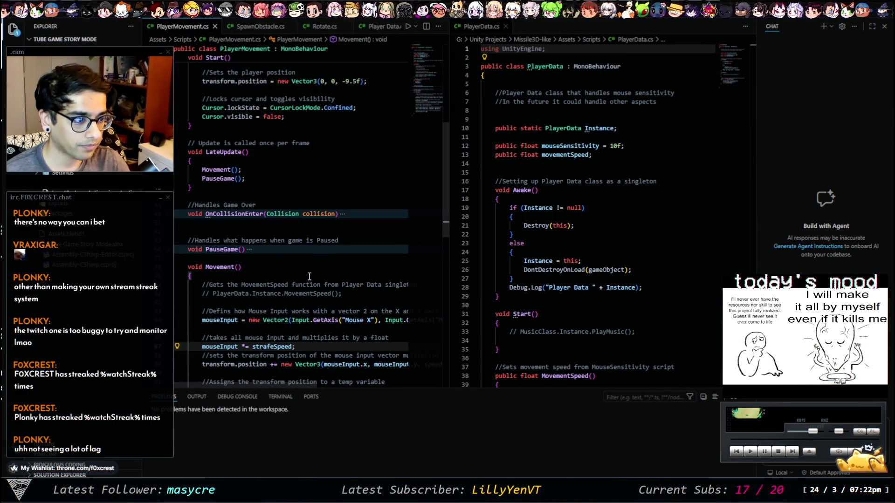
Unfold OnCollisionEnter in PlayerMovement.cs and close the old PlayerData.cs split editor
scroll(306, 229, up, 9)
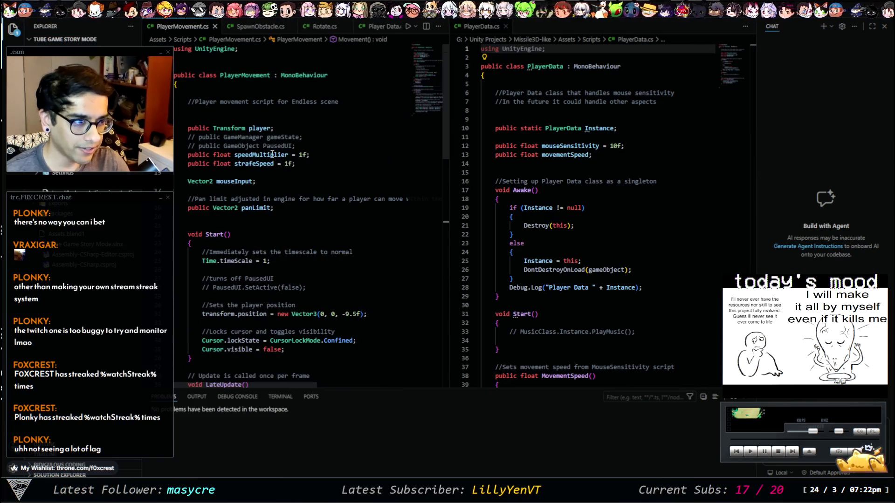
scroll(306, 157, down, 6)
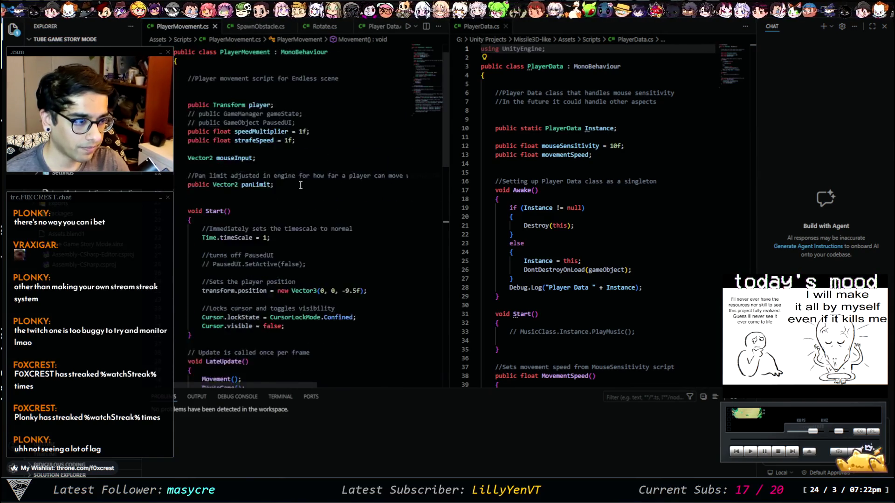
scroll(282, 266, down, 3)
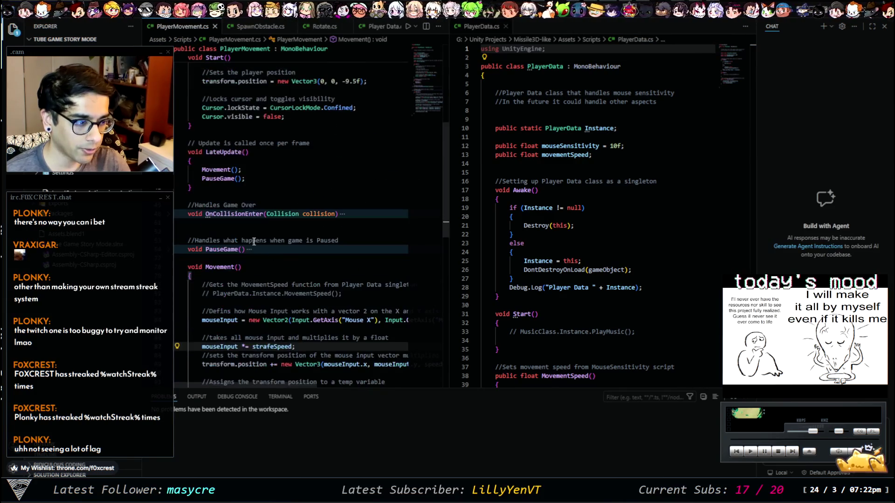
click(168, 218)
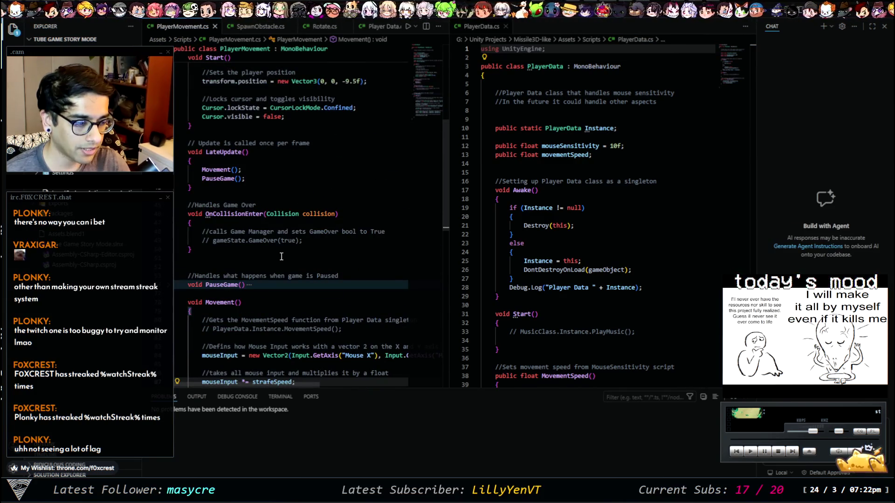
scroll(172, 176, down, 4)
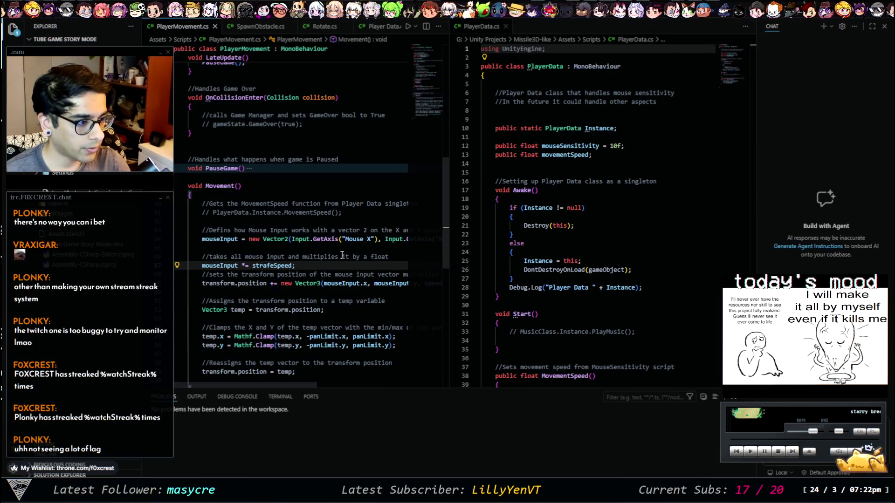
click(480, 27)
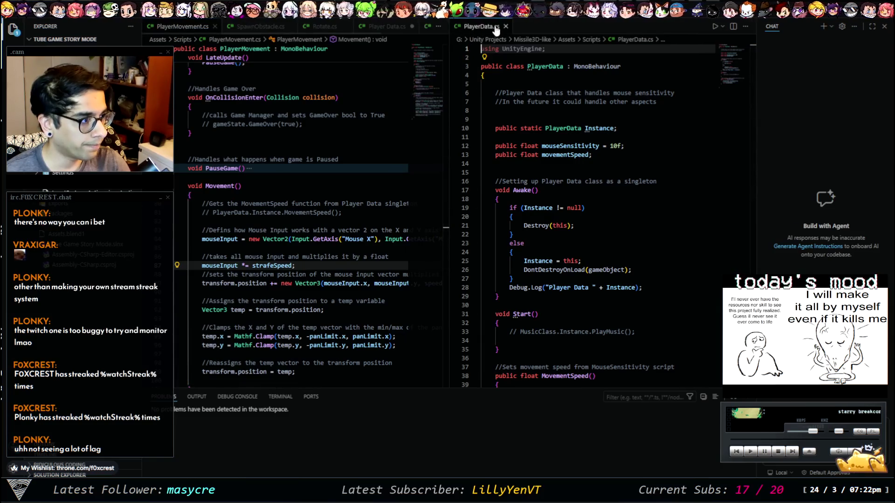
click(505, 27)
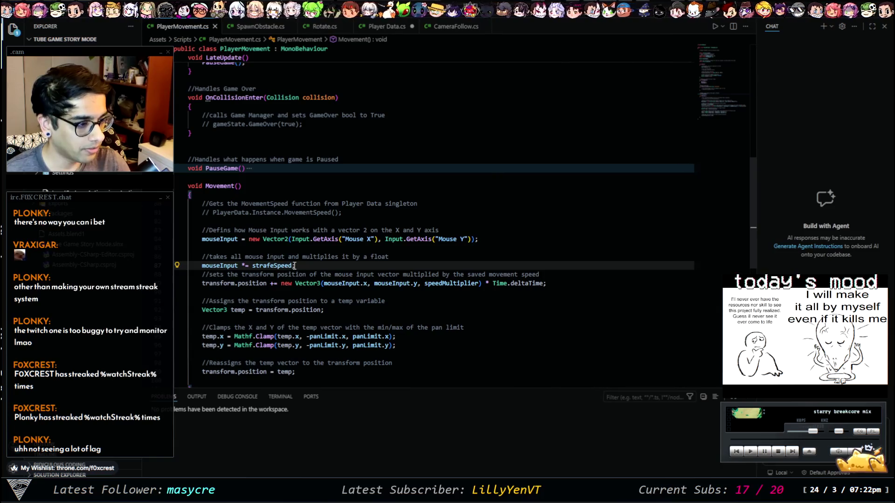
Replace strafeSpeed in the mouse input line with PlayerData.Instance.playerHandling
double_click(260, 266)
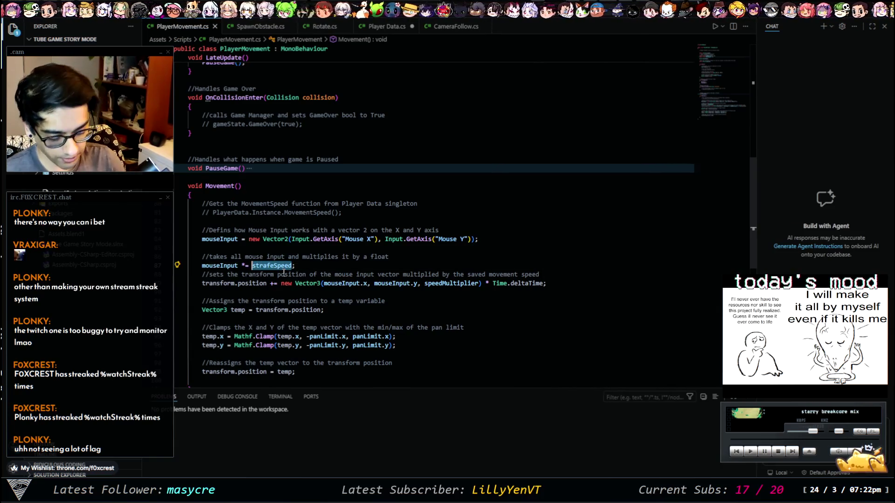
click(387, 26)
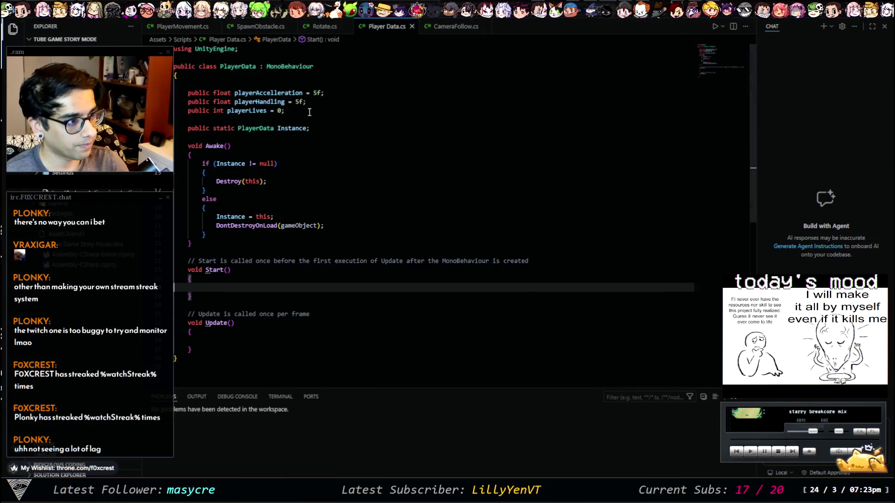
click(183, 26)
click(264, 266)
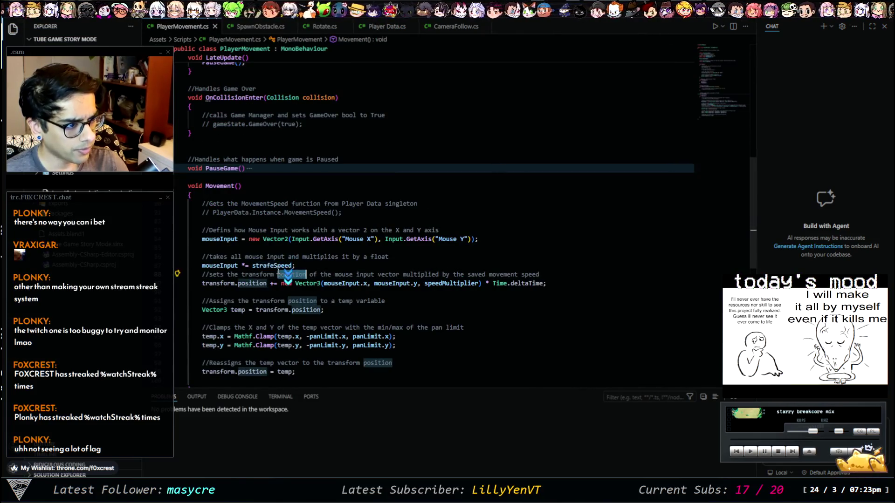
text(pla)
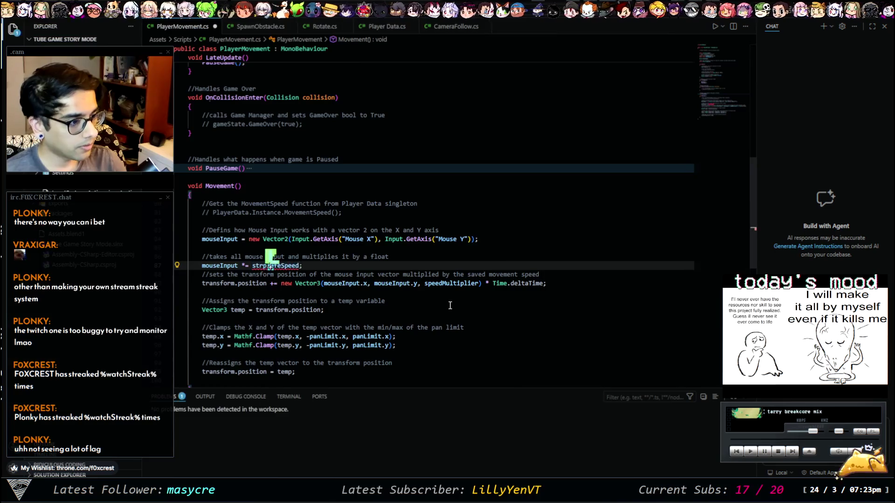
key(ctrl+shift+Left)
text(playerdata)
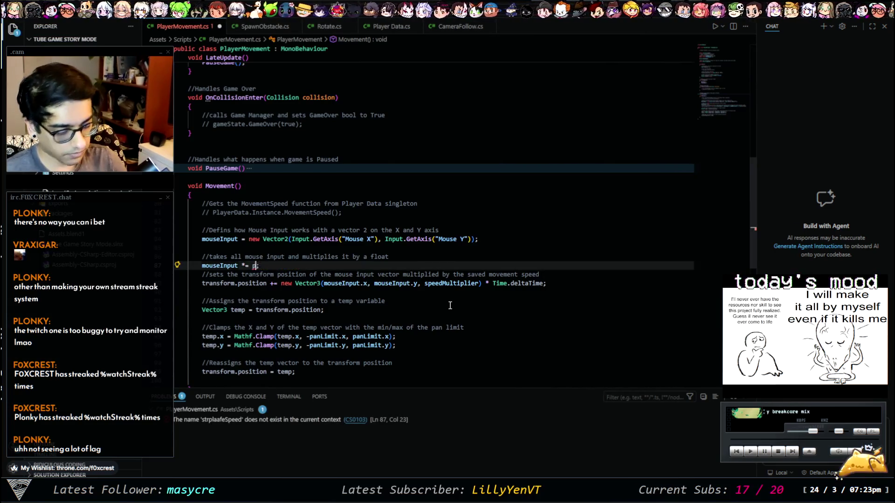
key(Tab)
text(.Instance.h)
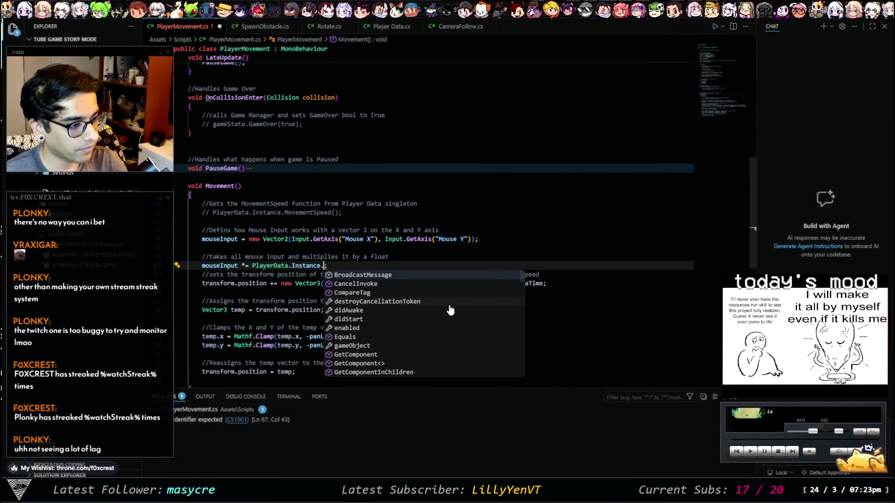
text(an)
key(Tab)
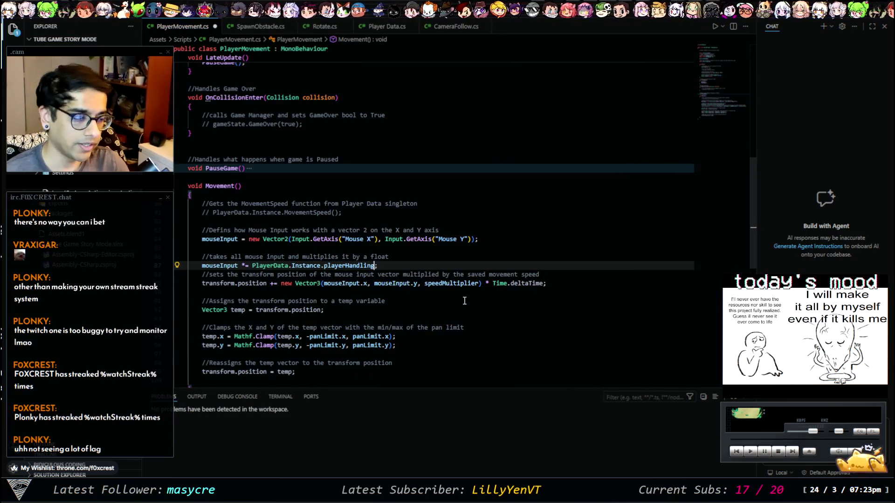
Replace speedMultiplier in the transform.position line with PlayerData.Instance.playerAccelleration
click(452, 285)
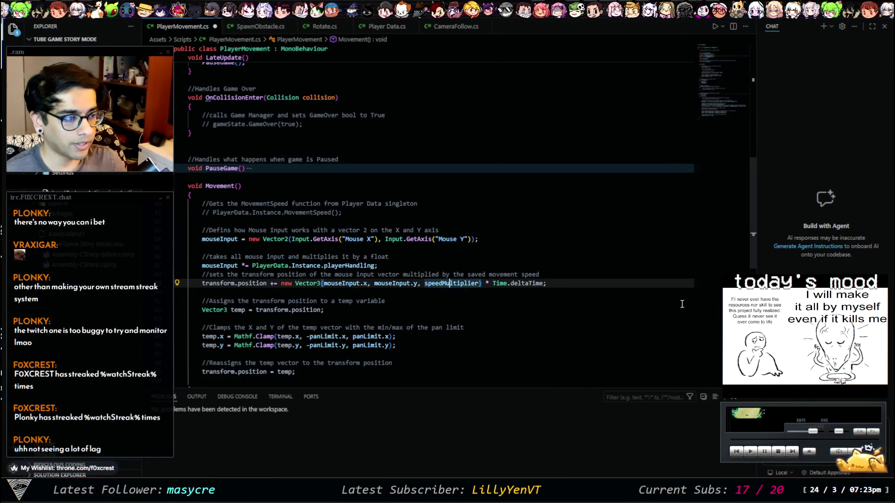
text(pla)
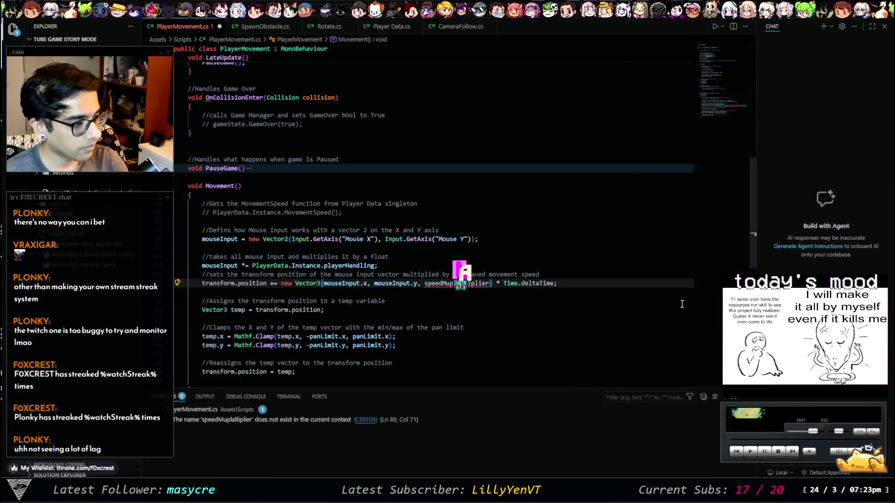
key(ctrl+d)
text(player)
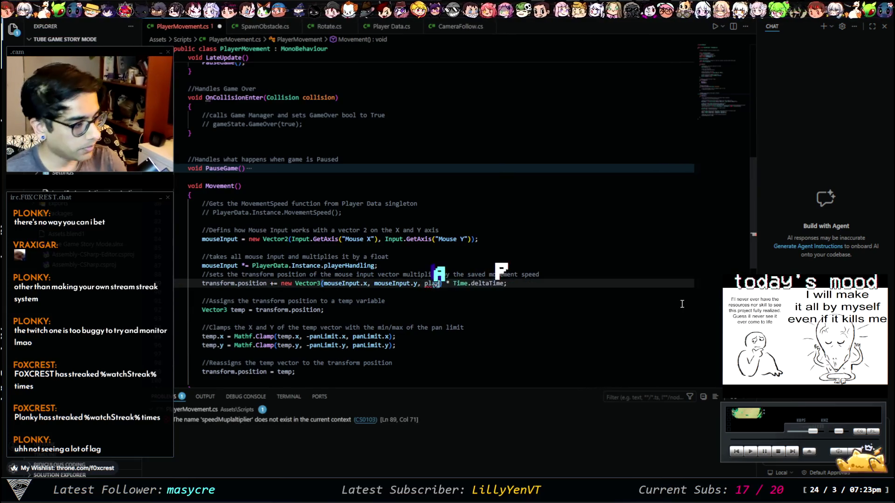
text(da)
key(ctrl+BackSpace)
text(PlayerData.insta)
key(Tab)
text(.)
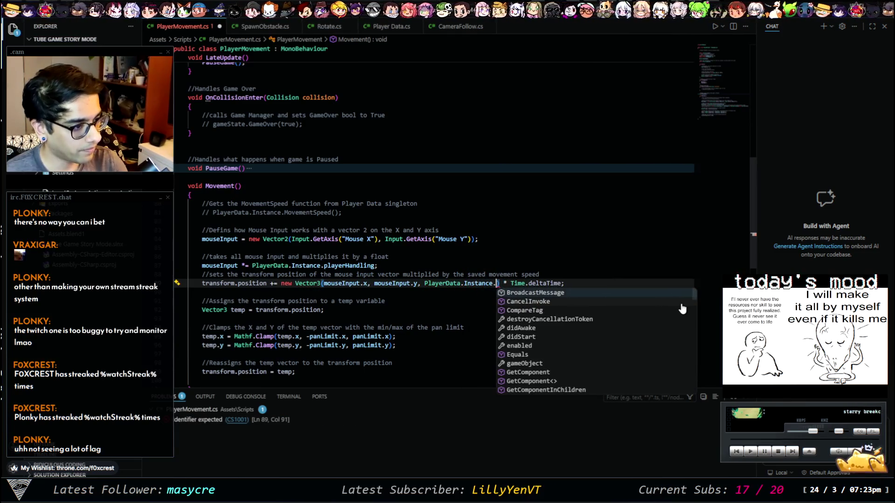
text(player)
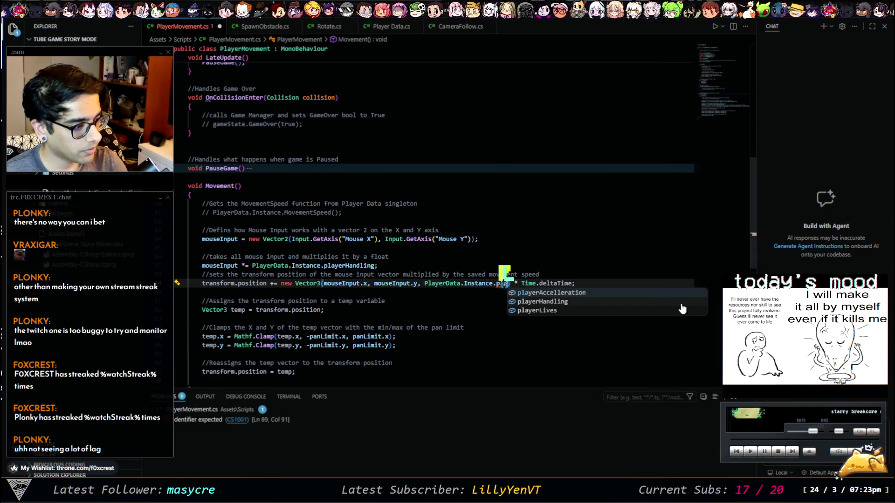
key(Tab)
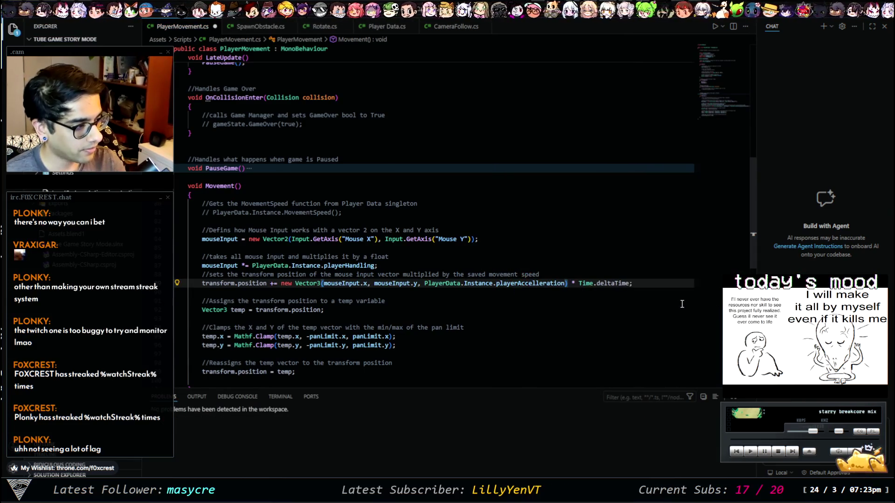
Review the updated Movement() code, then switch to the Unity Editor
scroll(633, 298, down, 4)
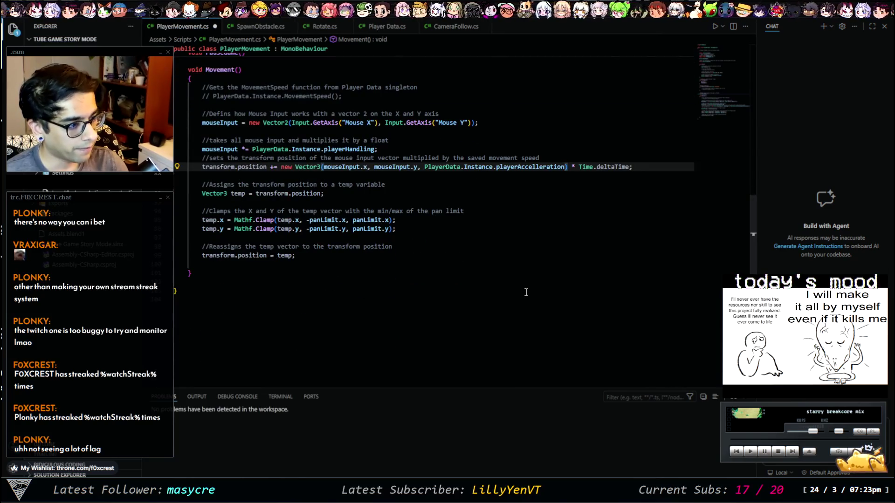
scroll(526, 293, up, 5)
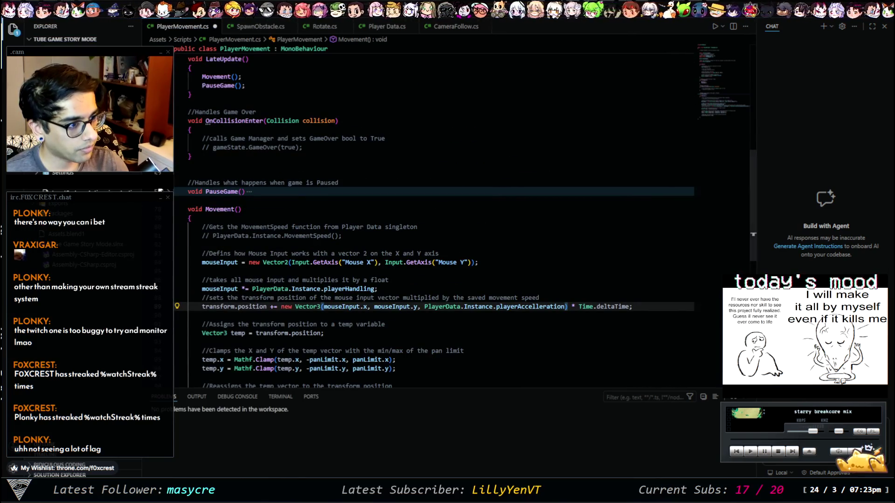
scroll(496, 236, up, 11)
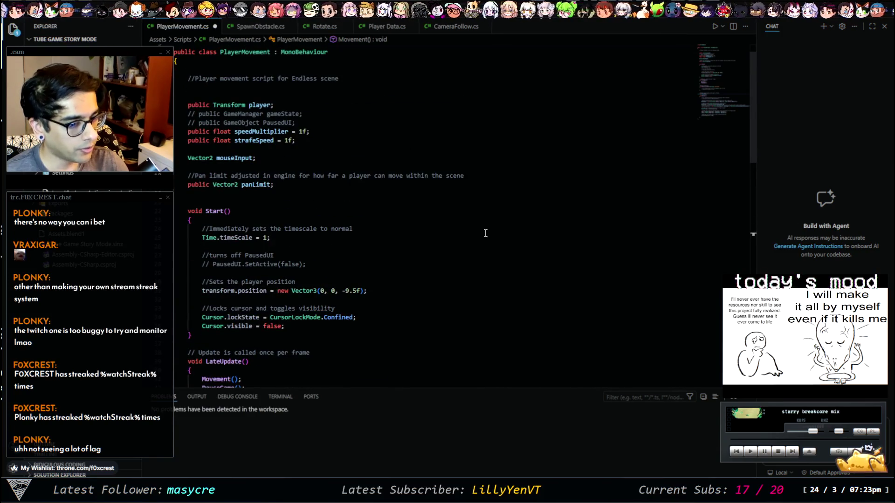
scroll(485, 233, down, 12)
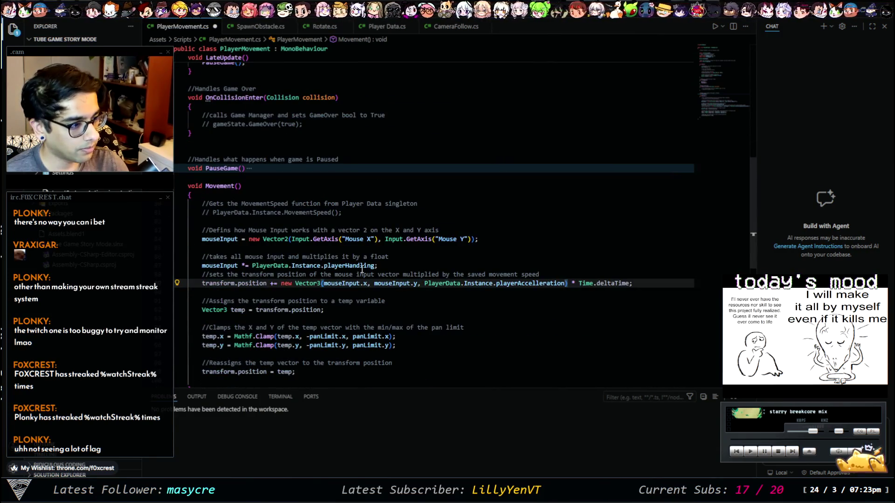
scroll(362, 269, up, 13)
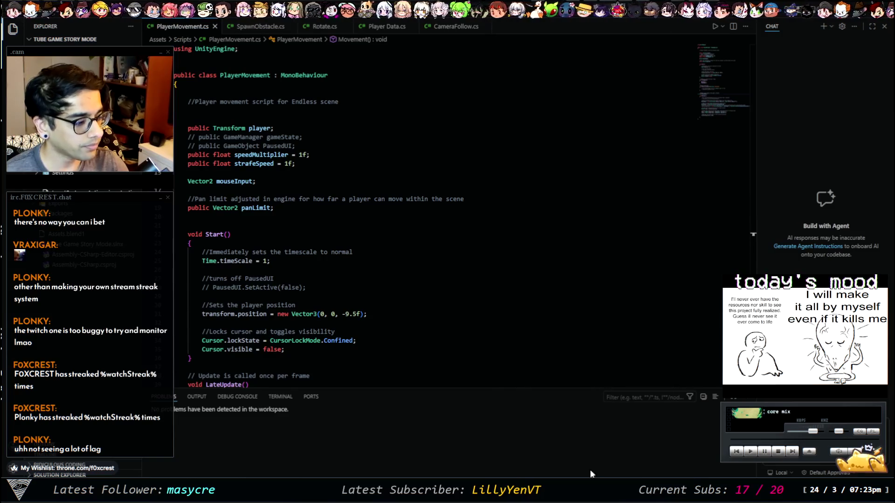
key(alt+Tab)
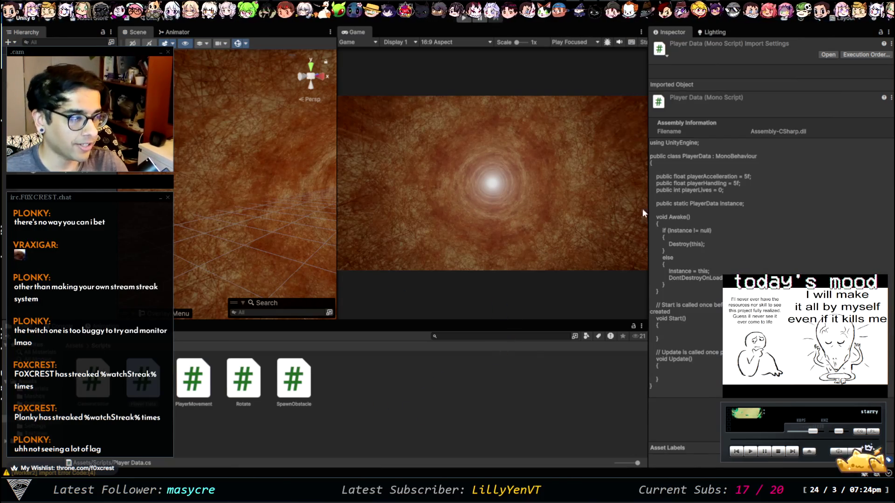
Inspect the PlayerCollision object's Player Movement Speed Multiplier and Strafe Speed values
click(255, 186)
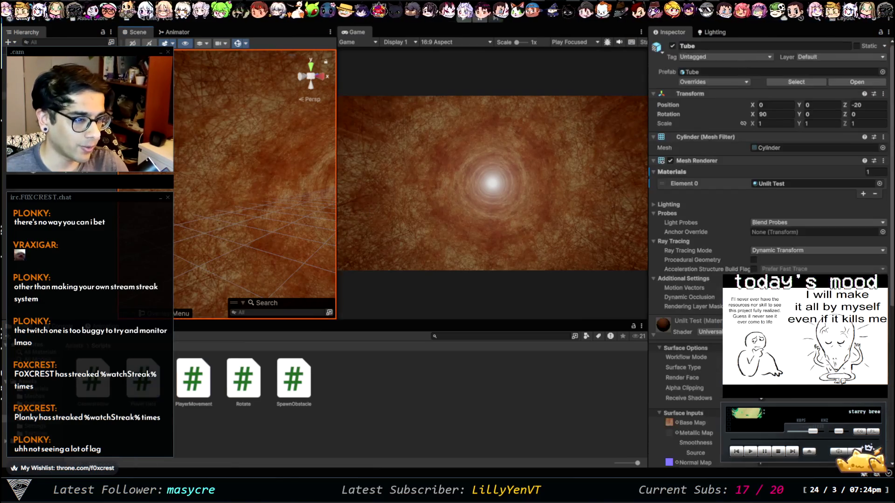
click(255, 187)
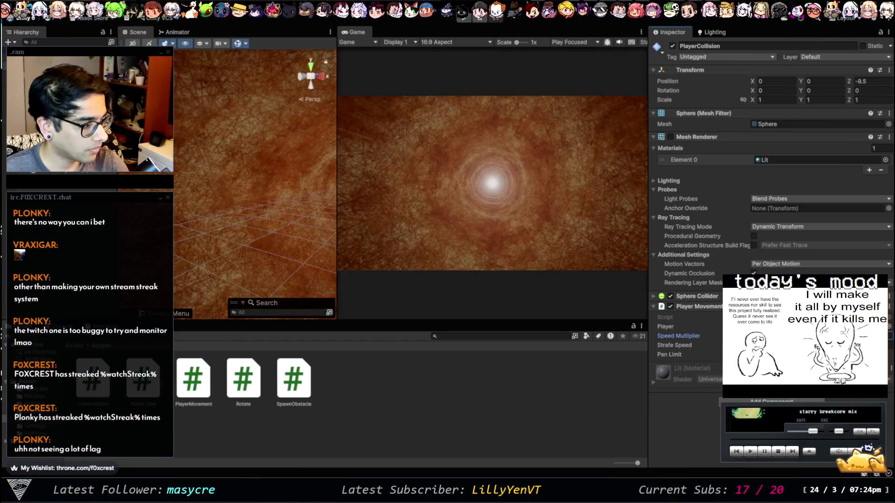
click(793, 336)
key(Tab)
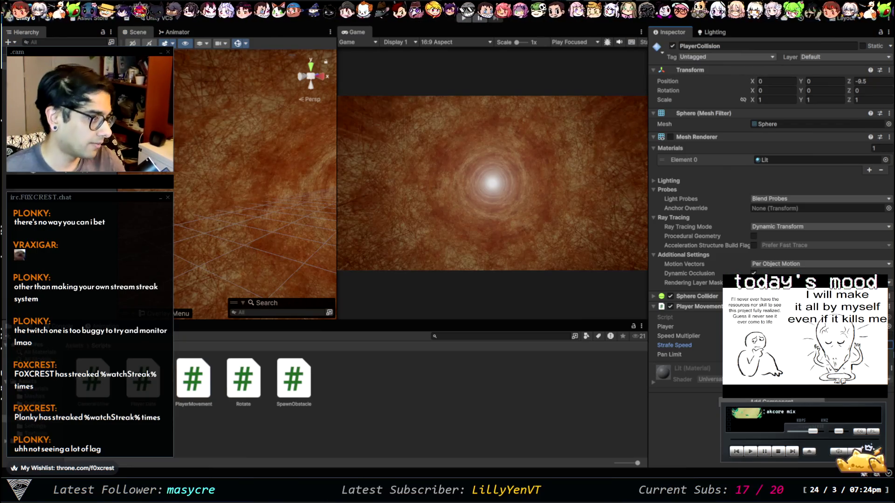
Test-run the tunnel game twice, then return to PlayerMovement.cs in VS Code
click(463, 22)
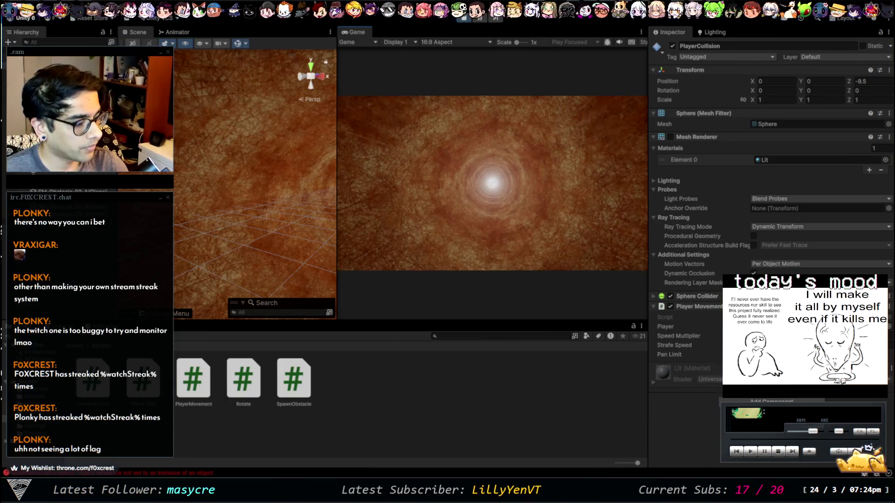
click(462, 18)
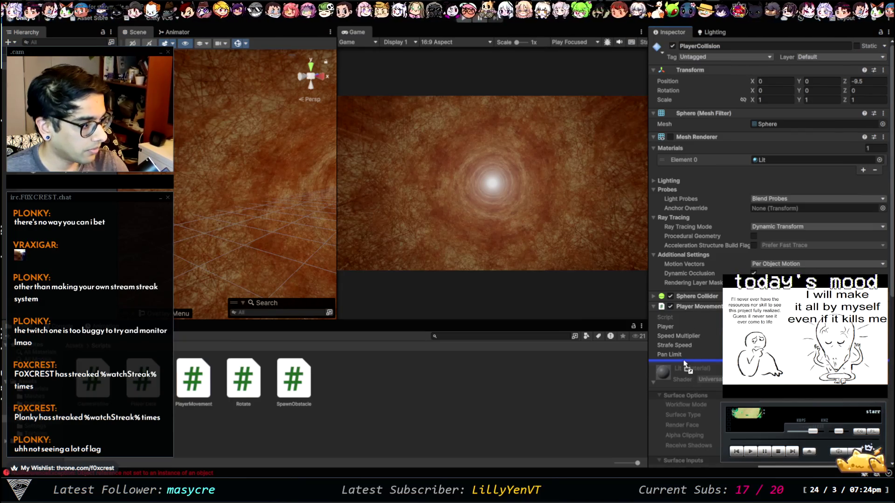
scroll(686, 364, down, 3)
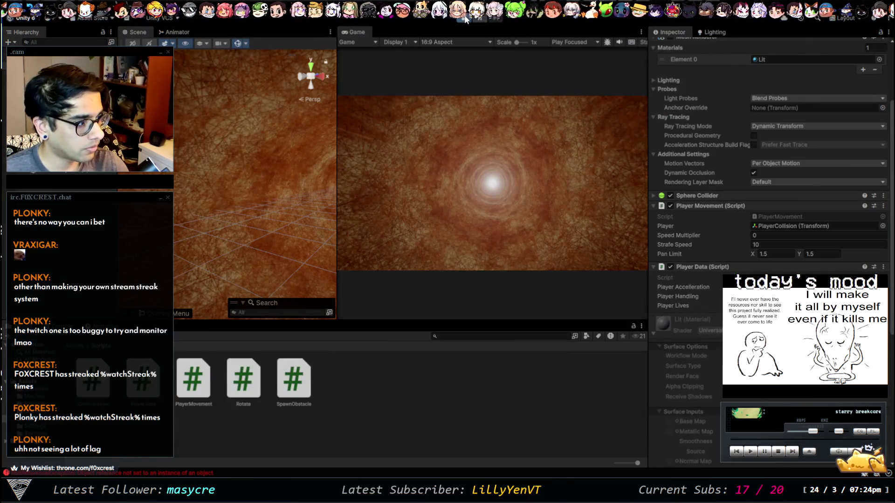
click(466, 19)
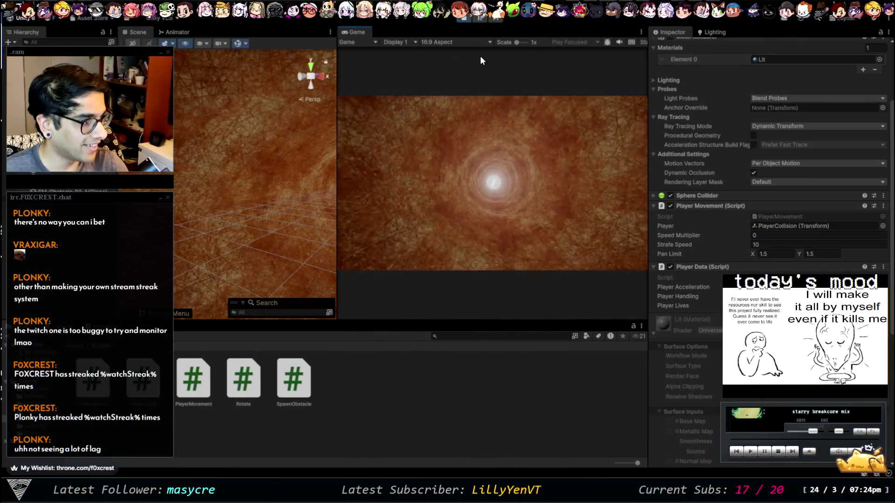
key(Escape)
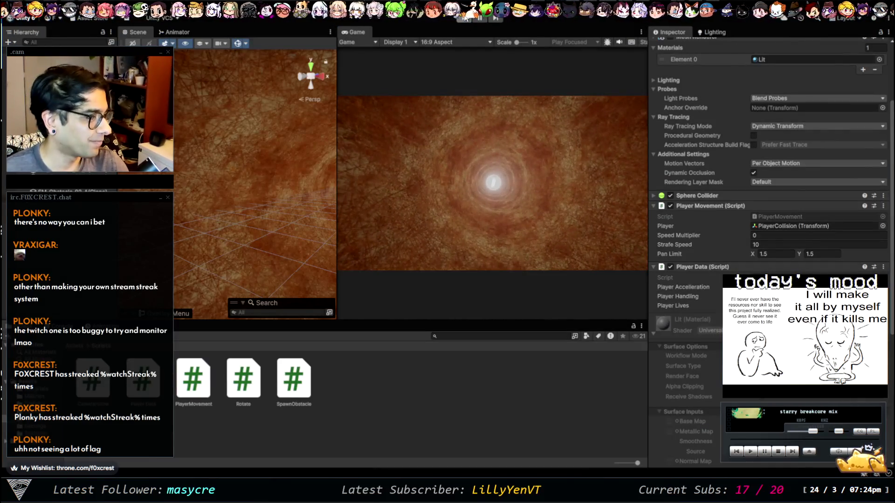
click(544, 226)
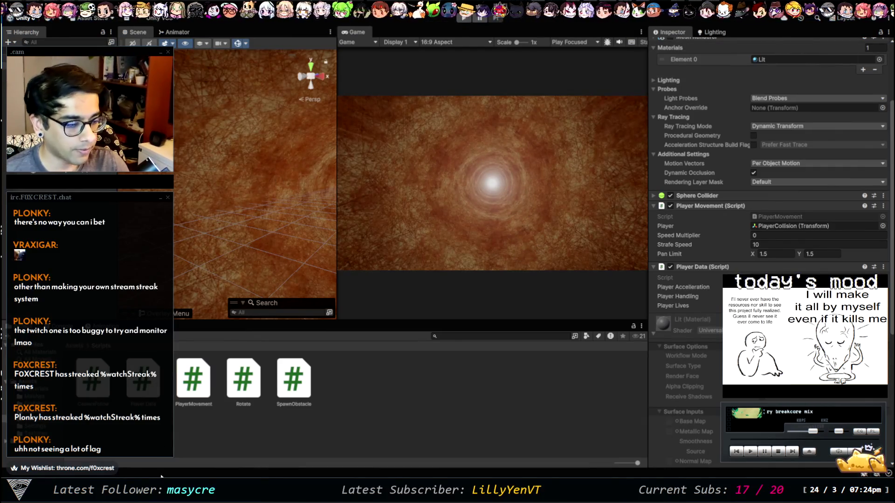
key(alt+Tab)
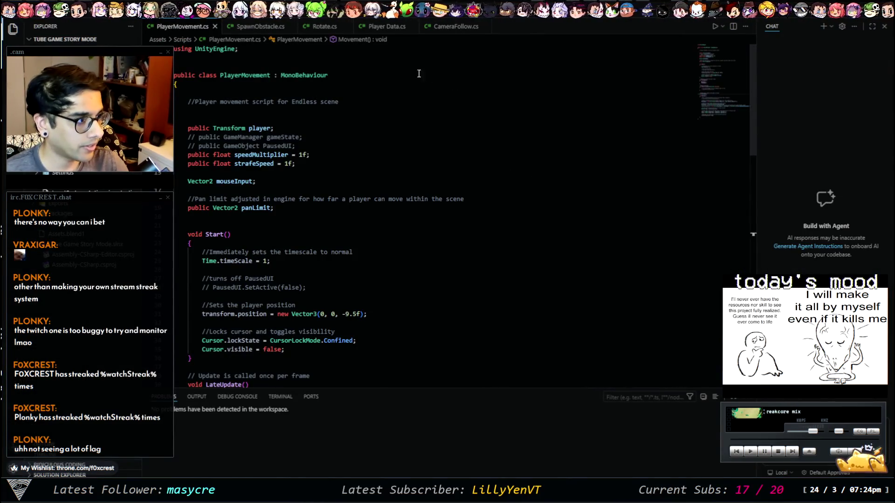
Comment out the speedMultiplier and strafeSpeed field declarations, then return to Unity
click(322, 155)
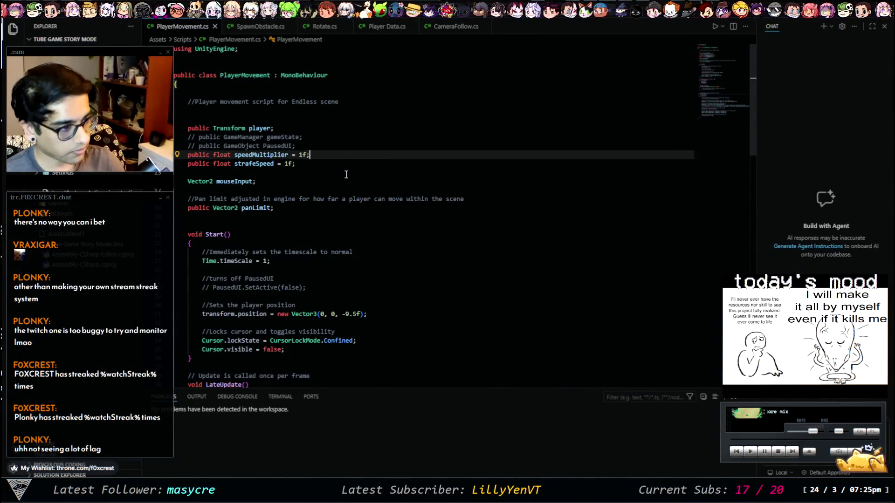
key(Down)
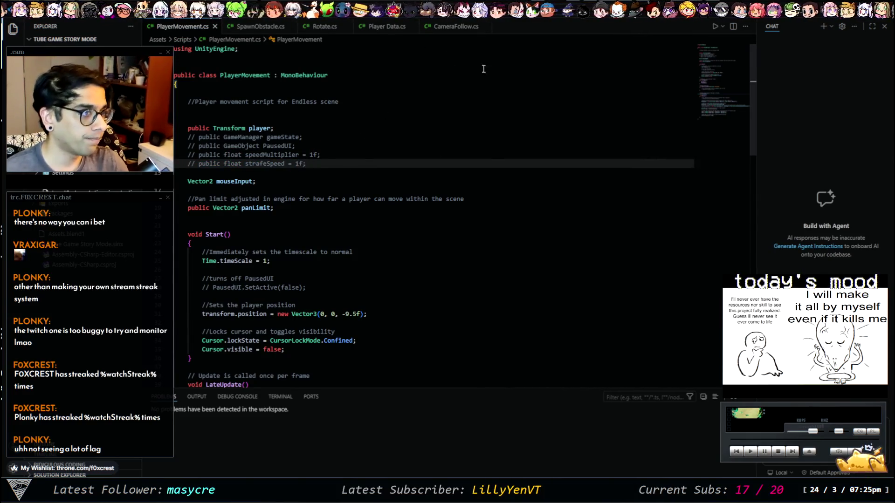
key(alt+Tab)
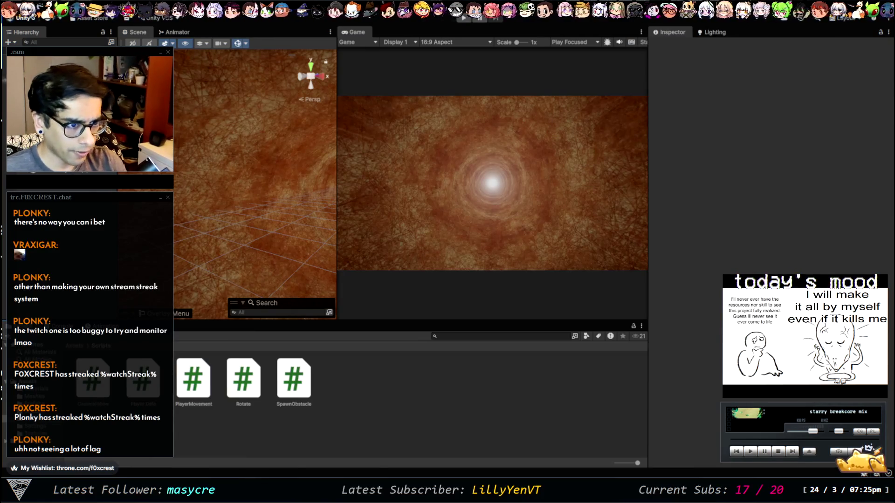
Play-test the game with Player Data acceleration, pausing and resuming, then stop Play mode
key(ctrl+p)
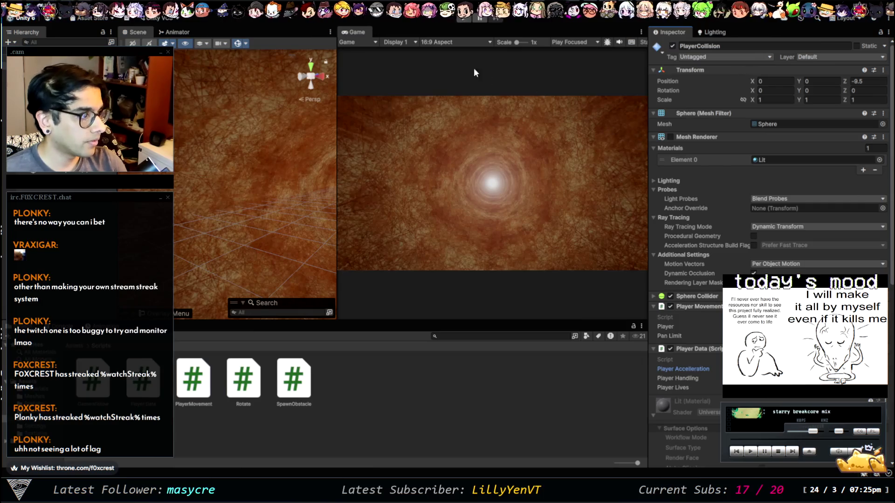
click(461, 19)
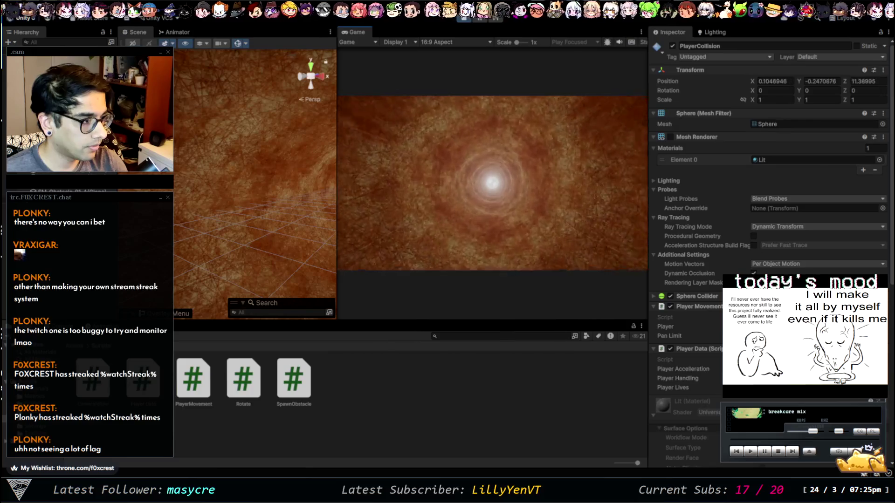
click(793, 369)
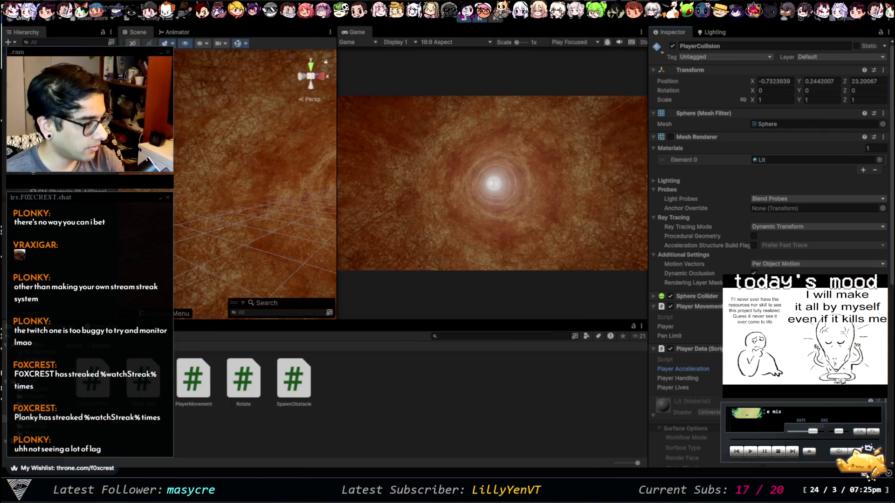
click(480, 21)
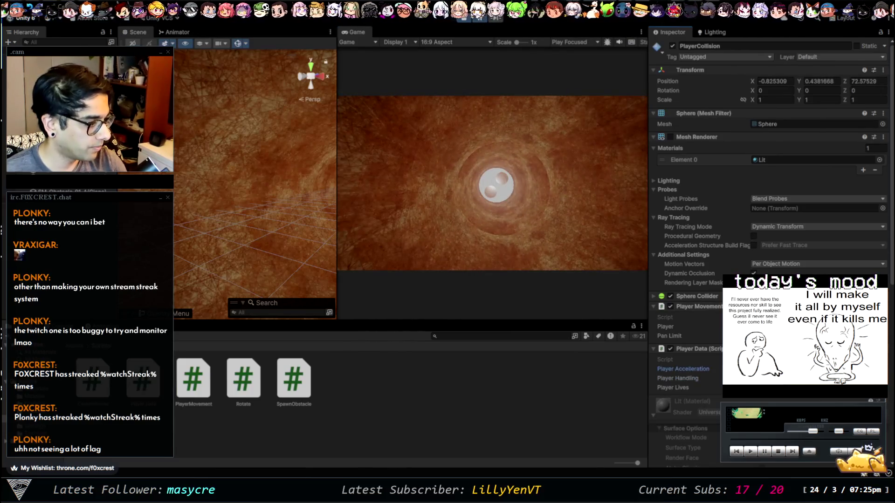
click(683, 368)
click(636, 146)
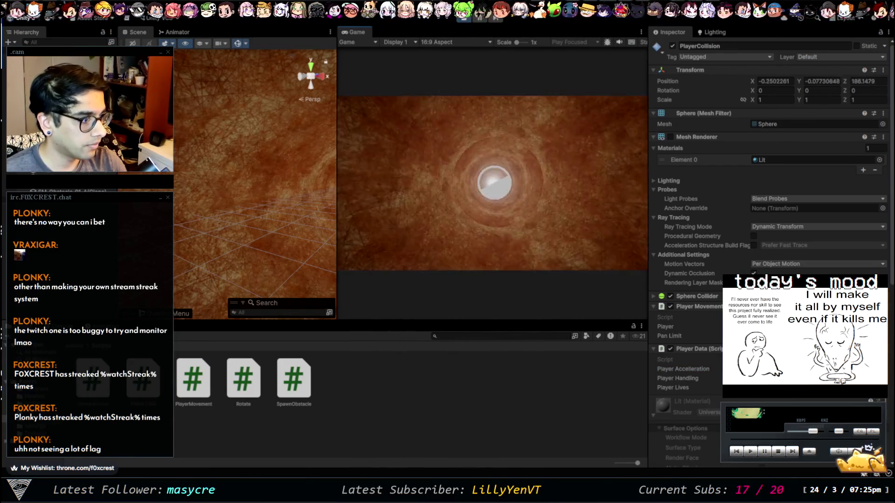
click(477, 20)
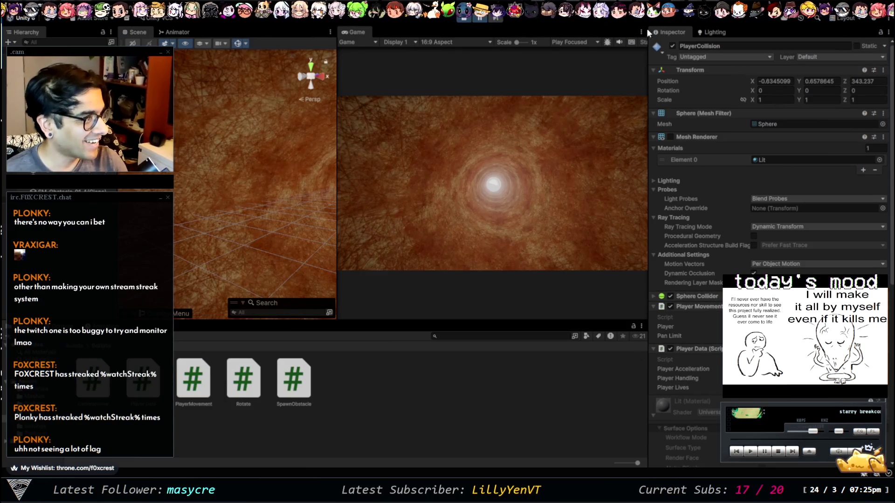
click(462, 17)
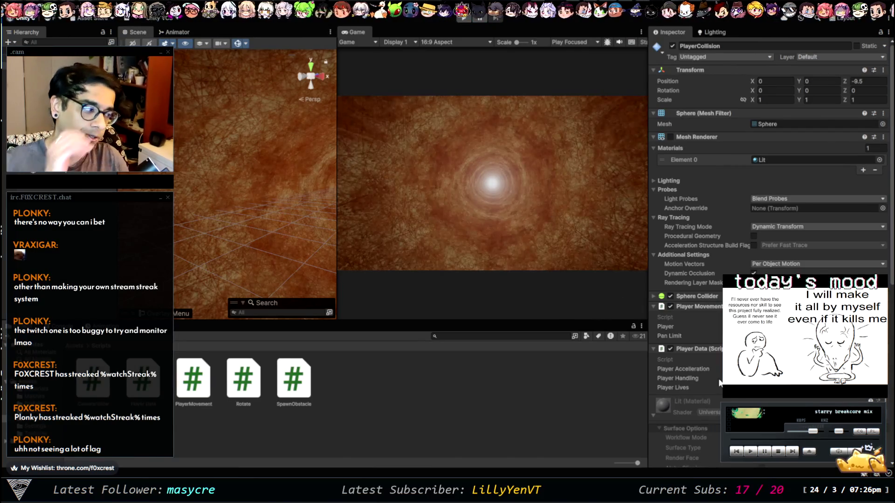
Select the Player Acceleration field, then bring up the Paint whiteboard
click(769, 369)
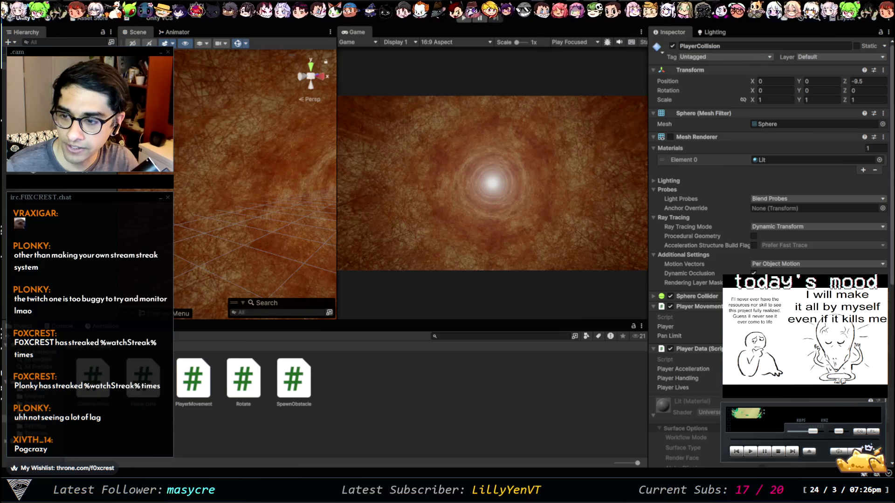
key(alt+Tab)
key(alt+Tab)
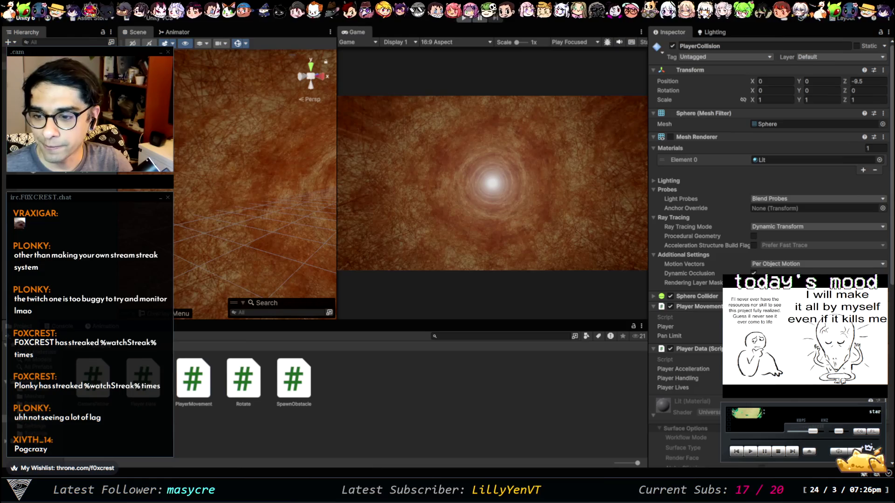
key(alt+Tab)
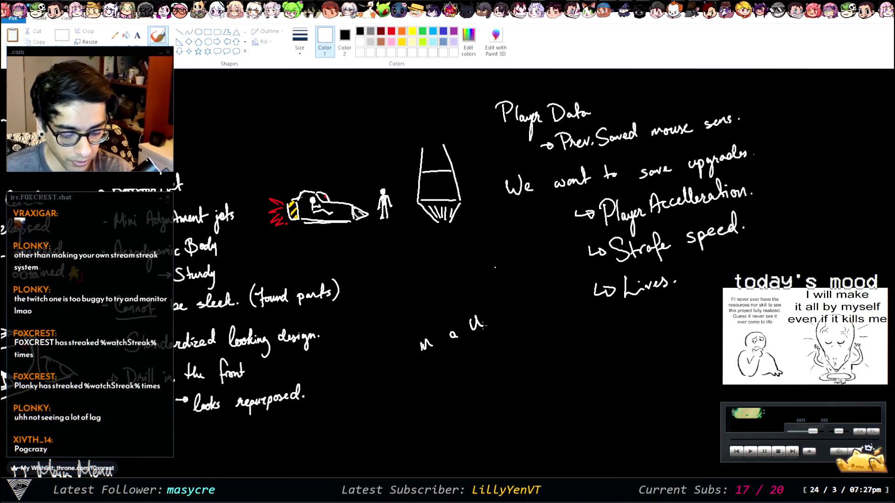
Finish handwriting the note about pressing a button in a UI
mouse_move(425, 366)
mouse_down()
mouse_move(432, 386)
mouse_move(455, 384)
mouse_move(464, 363)
mouse_up()
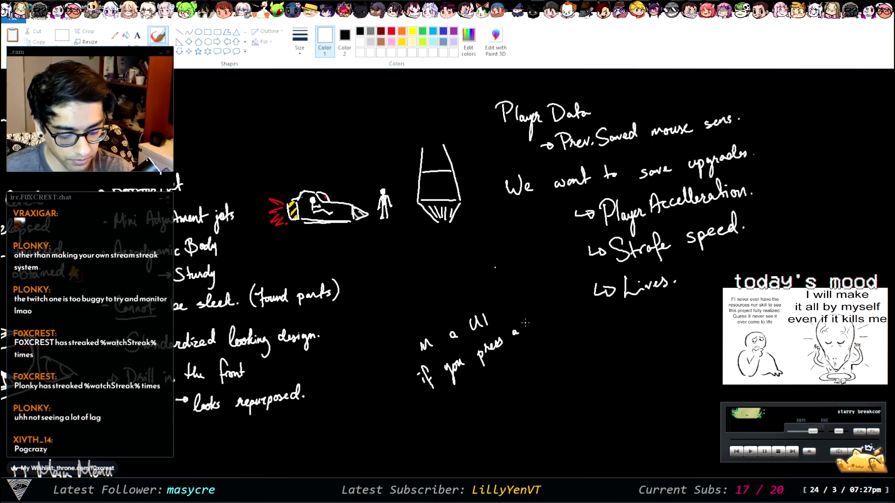
drag(539, 318, 544, 298)
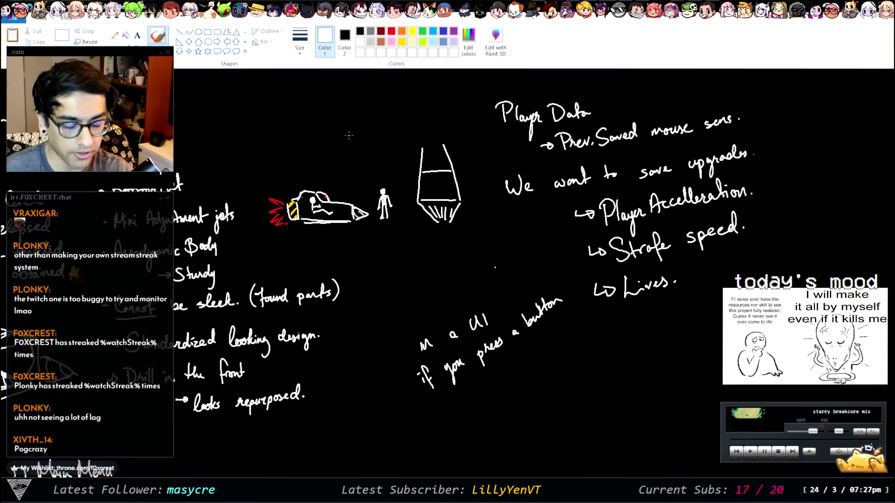
click(381, 31)
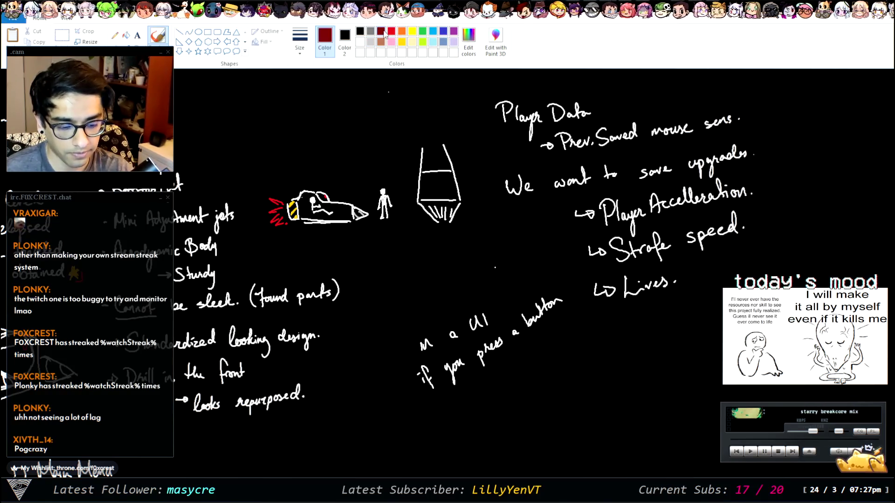
Sketch a dark red menu box with a grey bar outlined inside it
drag(469, 398, 475, 462)
mouse_move(469, 398)
mouse_down()
mouse_move(587, 391)
mouse_move(594, 468)
mouse_up()
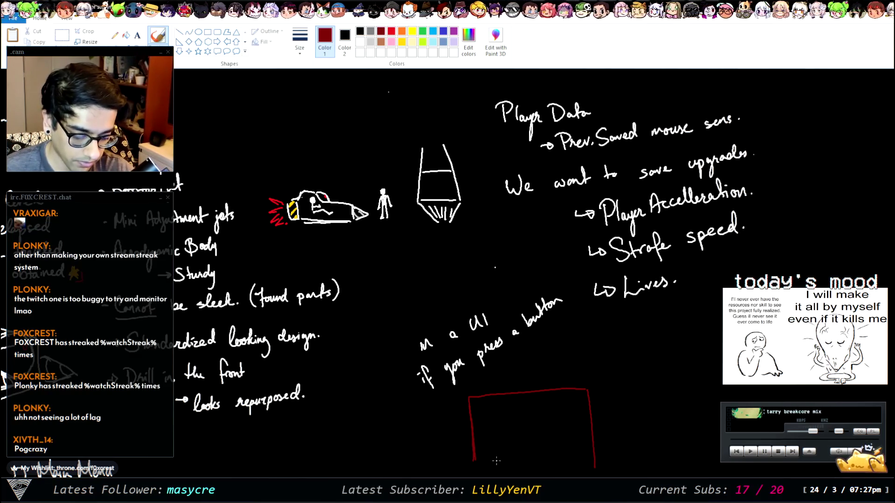
drag(474, 461, 476, 469)
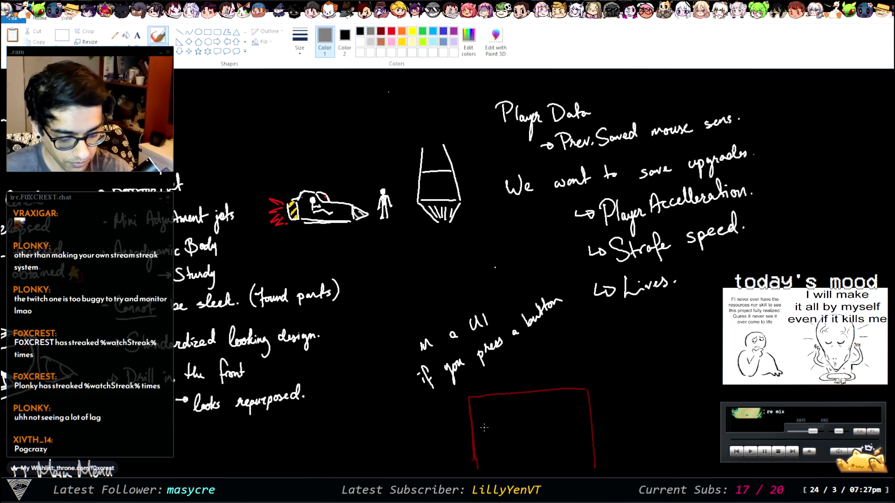
mouse_move(477, 410)
mouse_down()
mouse_move(480, 437)
mouse_move(516, 409)
mouse_up()
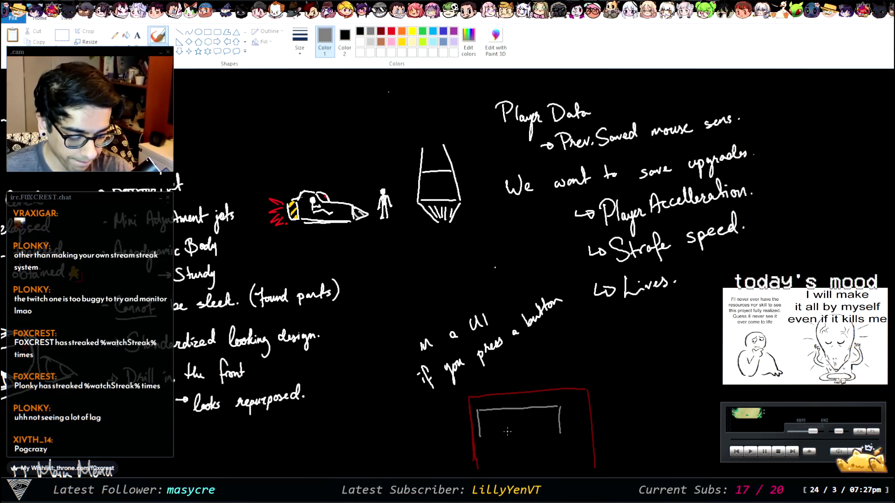
drag(483, 442, 549, 439)
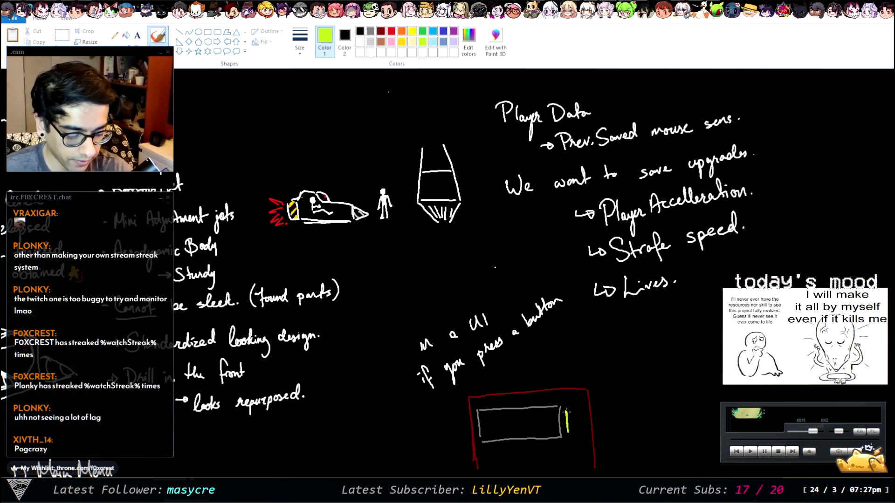
Fill the small green bar in the red box and streak it with black
key(ctrl+z)
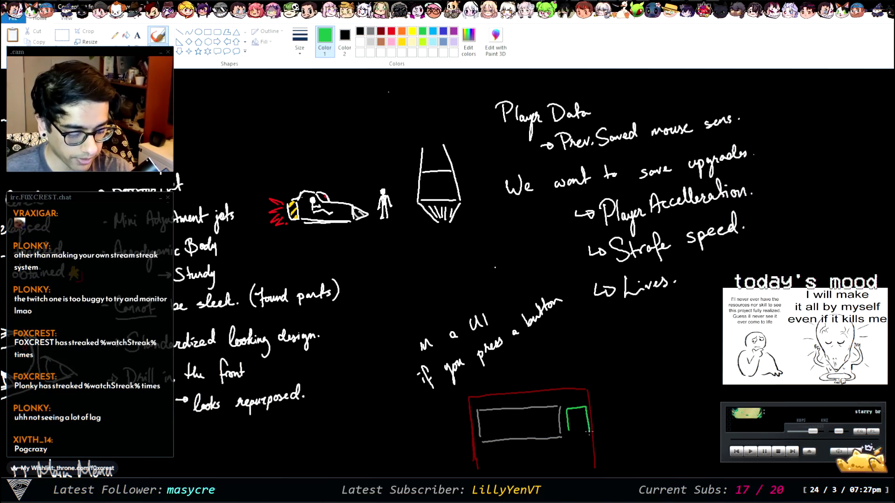
mouse_move(567, 413)
mouse_down()
mouse_move(573, 431)
mouse_move(581, 411)
mouse_move(583, 434)
mouse_move(585, 417)
mouse_up()
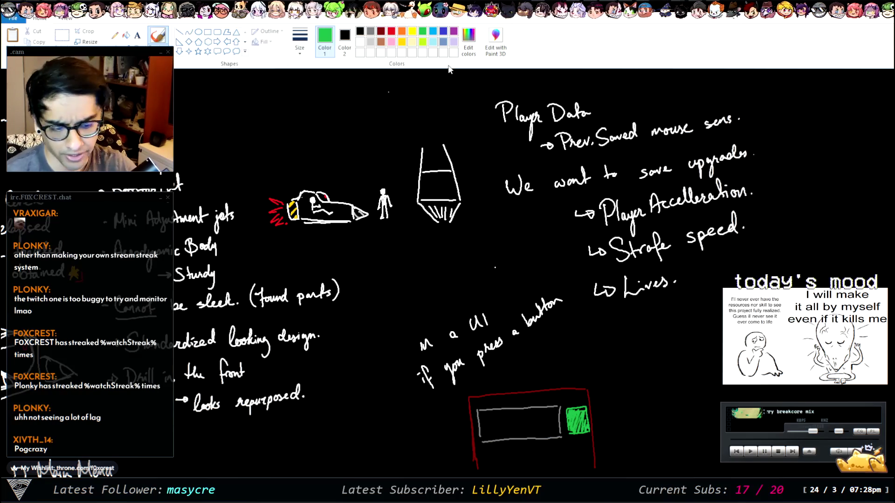
click(361, 31)
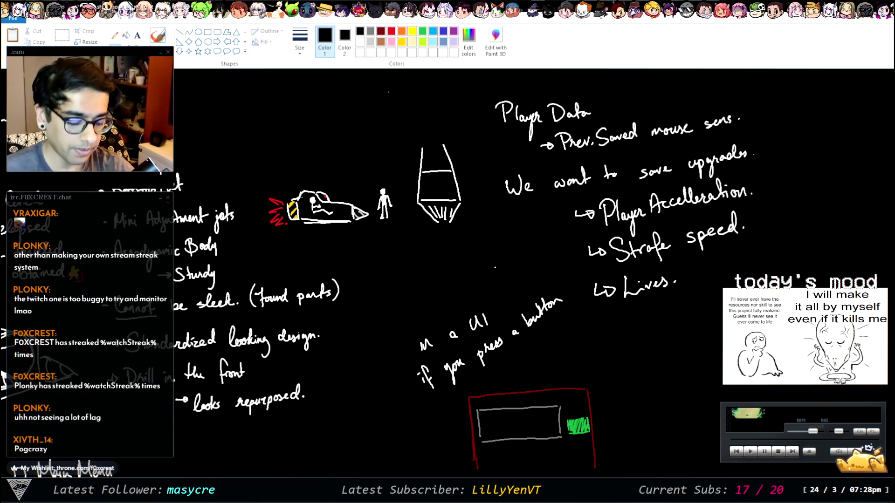
click(350, 49)
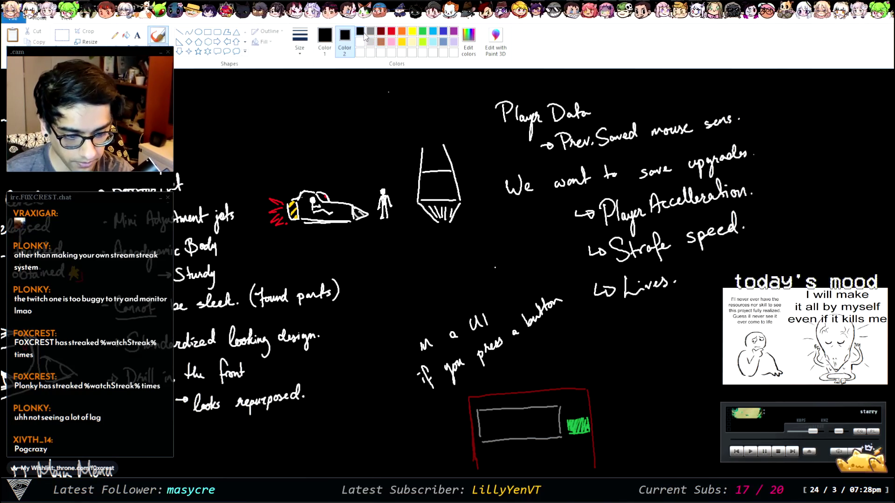
click(325, 41)
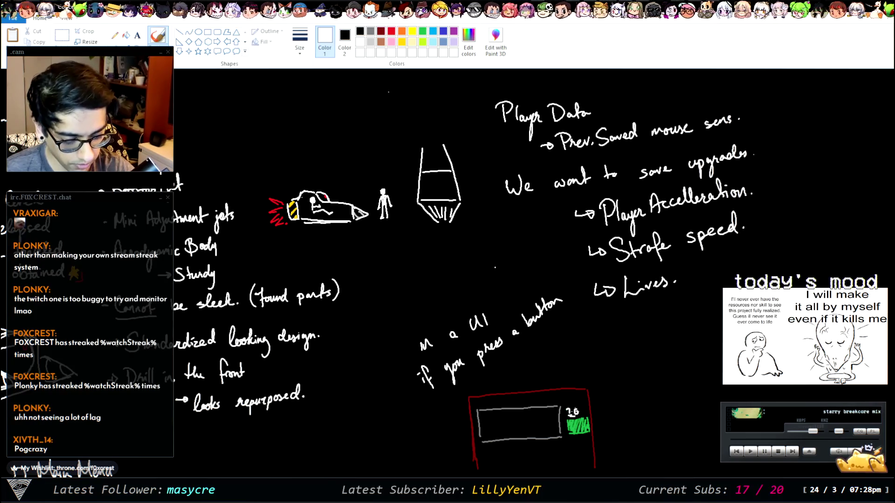
Handwrite the value 200 beside the green bar, then switch to the browser
key(ctrl+z)
key(ctrl+z)
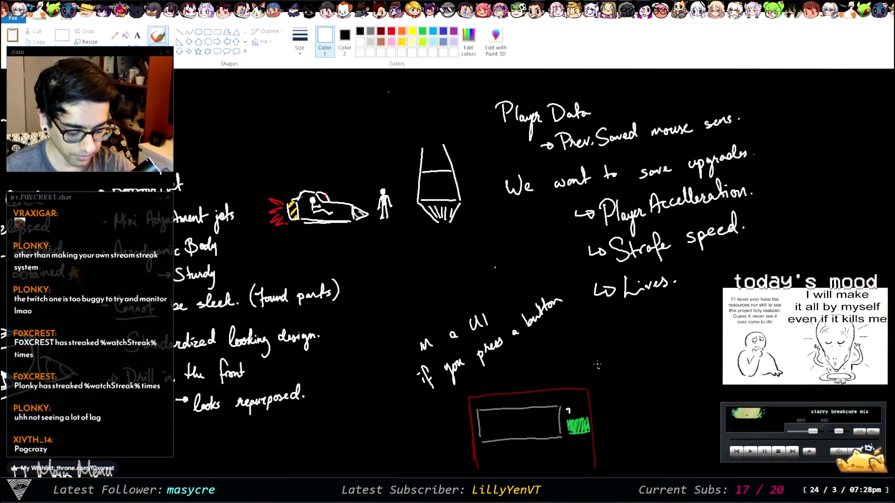
drag(568, 410, 582, 409)
click(584, 413)
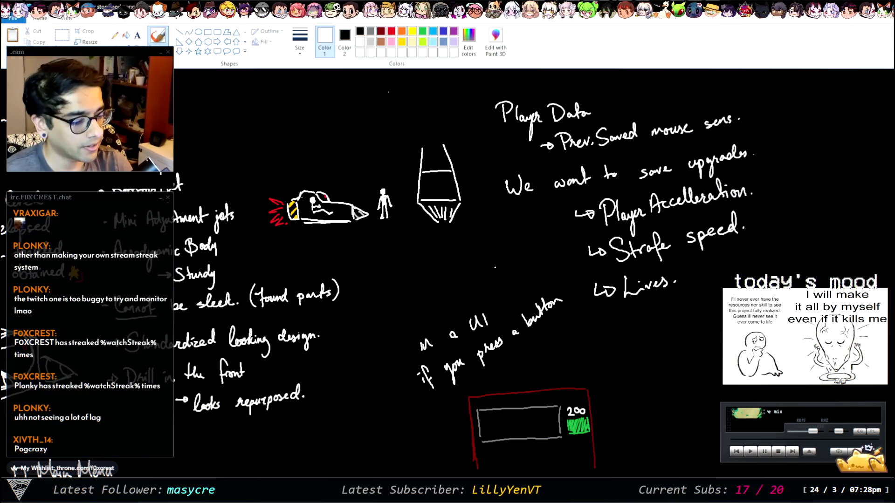
key(alt+Tab)
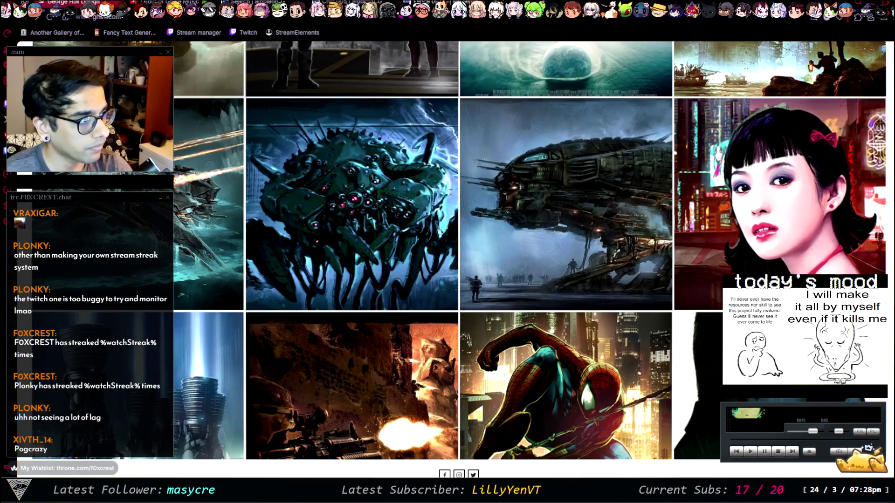
Search Google for upgrades in games and show the image results
key(ctrl+t)
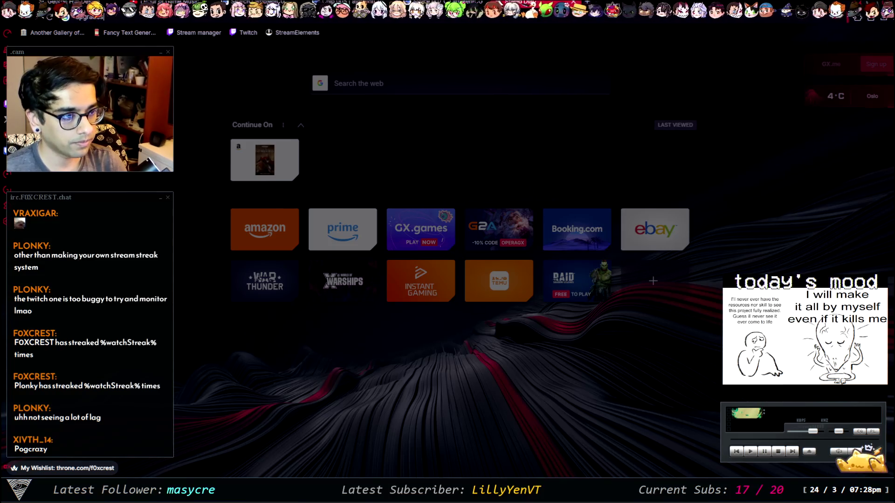
key(Return)
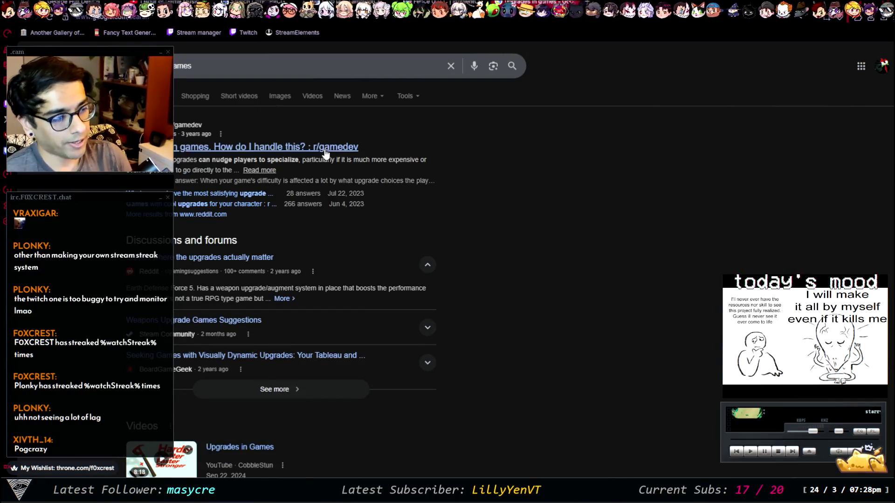
click(285, 93)
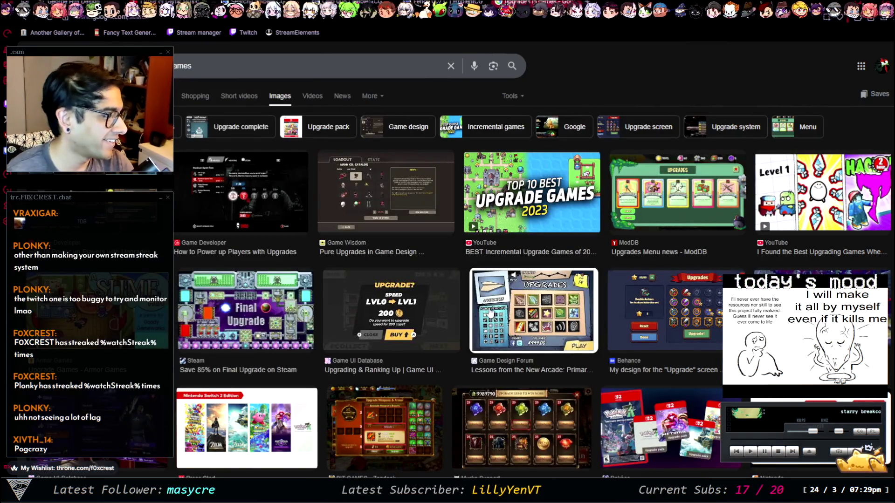
Preview the Game Developer, Game Wisdom Pure Upgrades and Behance upgrade-screen images
click(299, 224)
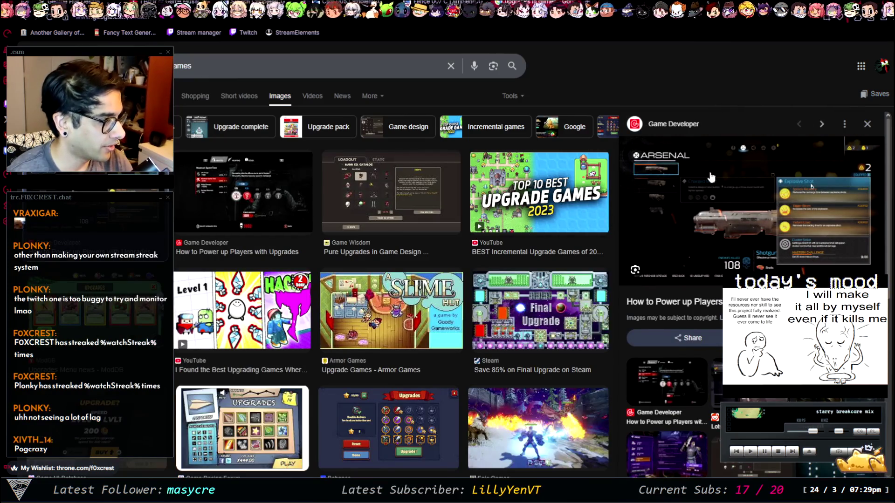
scroll(354, 176, down, 1)
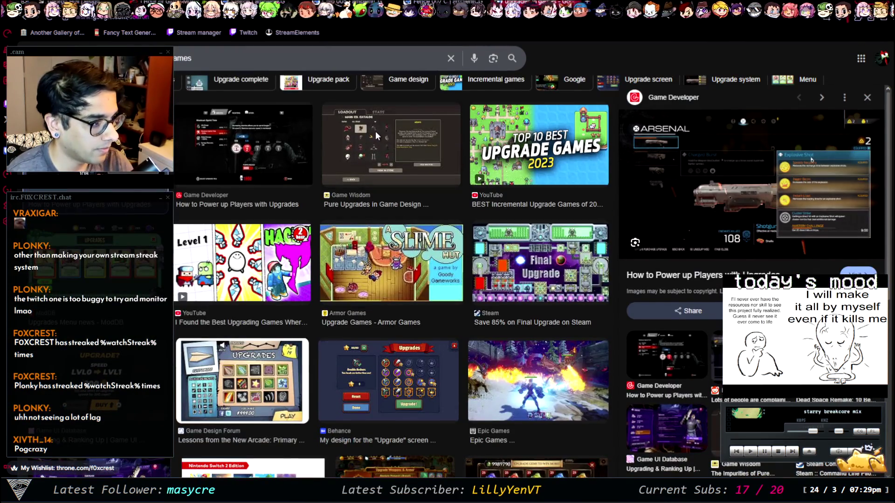
click(375, 132)
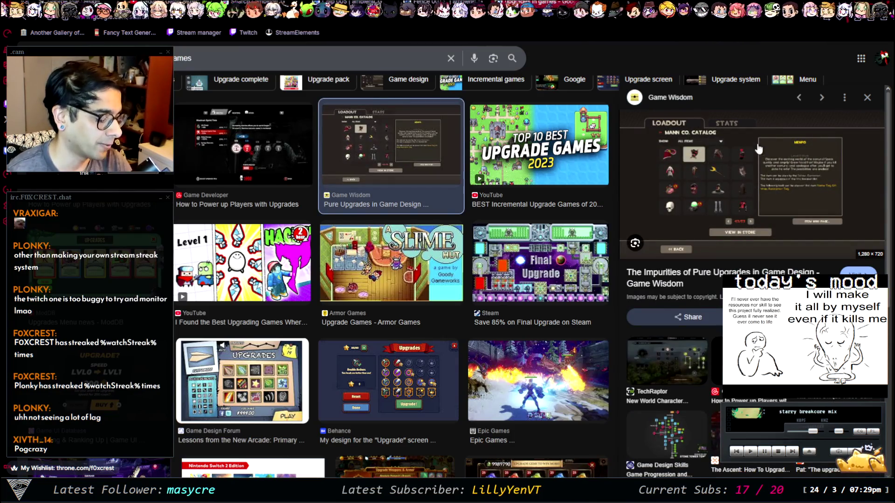
scroll(480, 251, down, 4)
click(413, 186)
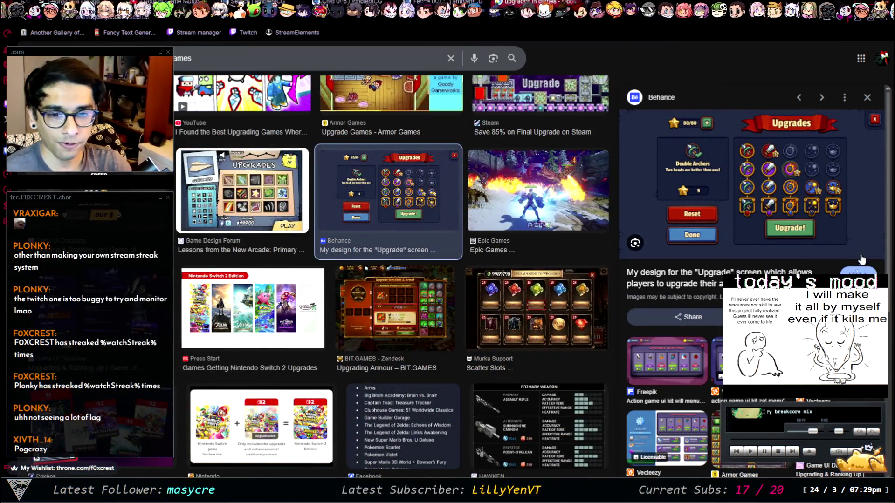
scroll(497, 325, down, 3)
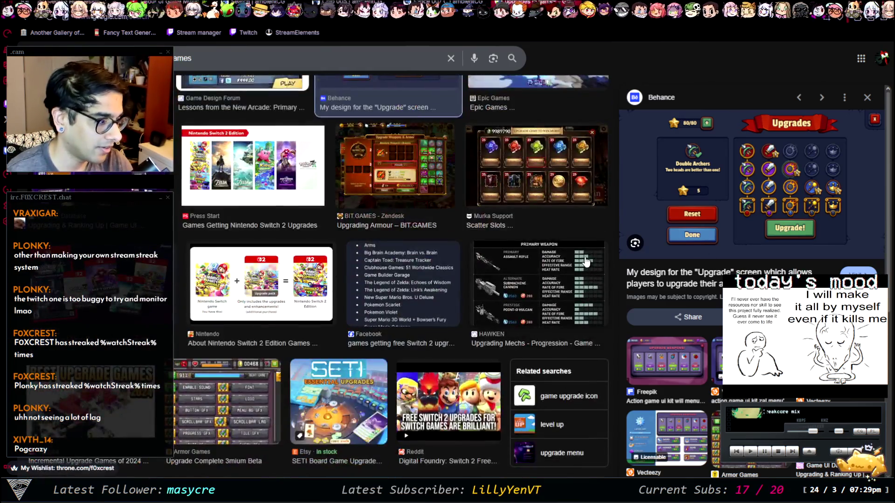
Preview the HAWKEN primary-weapon upgrade chart, browse more results, then return to Paint
click(497, 322)
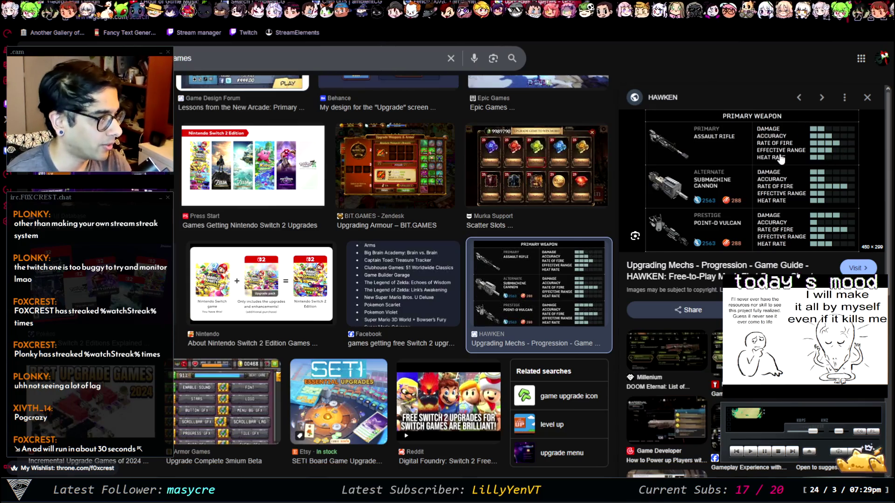
scroll(402, 302, down, 3)
scroll(402, 302, down, 3)
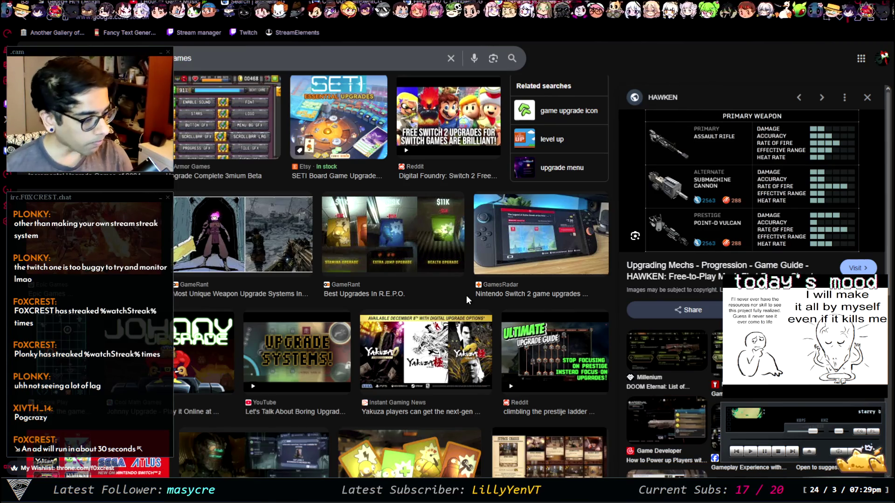
scroll(466, 295, down, 3)
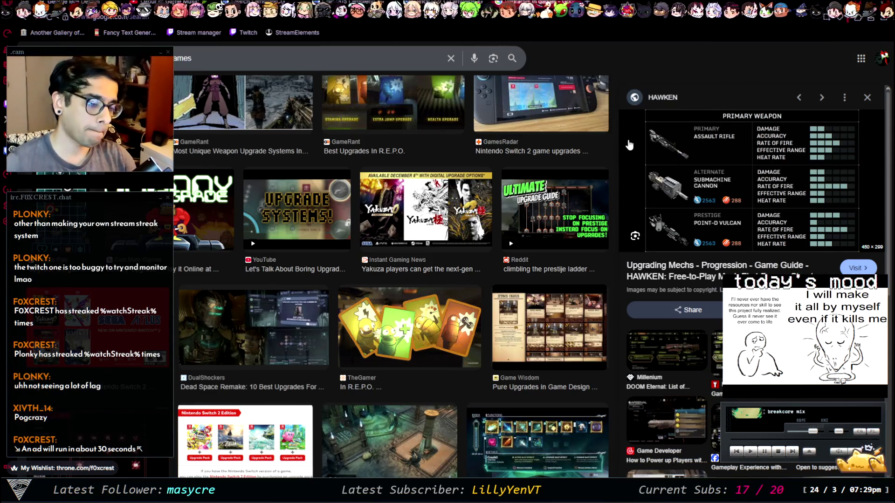
scroll(465, 209, down, 5)
scroll(464, 208, down, 5)
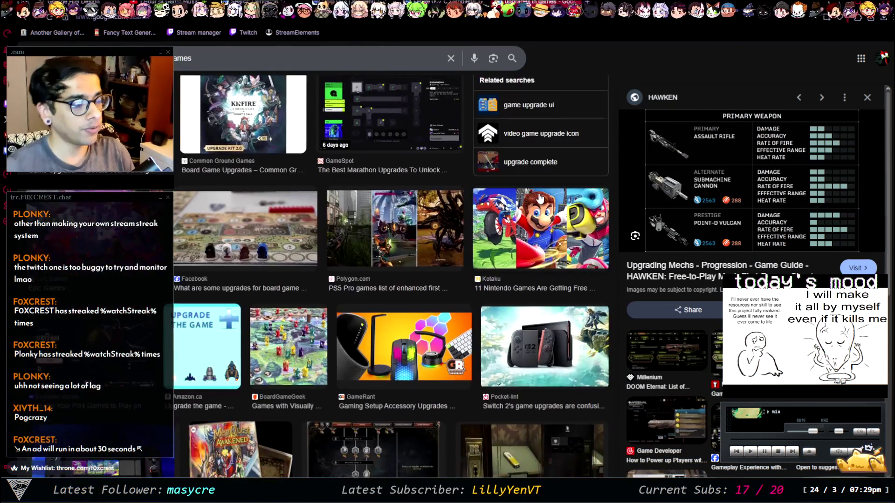
scroll(527, 183, up, 1)
key(alt+Tab)
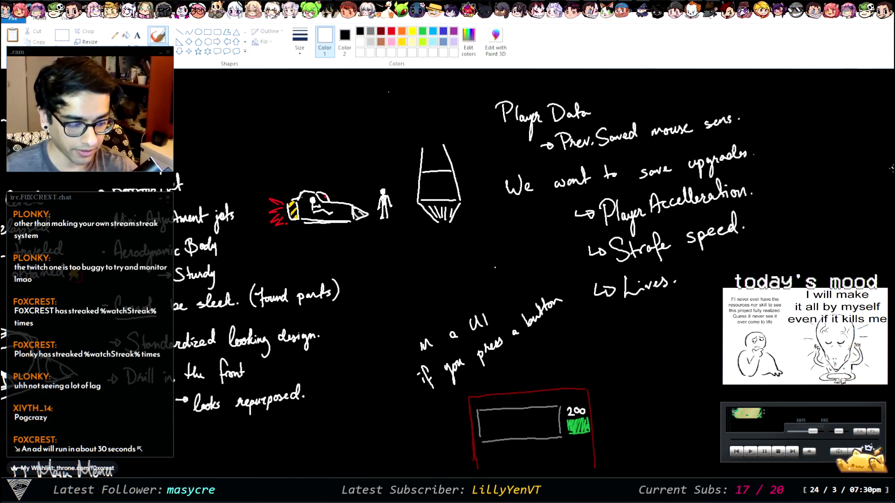
Below the red upgrade box, sketch a round figure with antennae, undoing two misdrawn strokes
scroll(715, 167, down, 5)
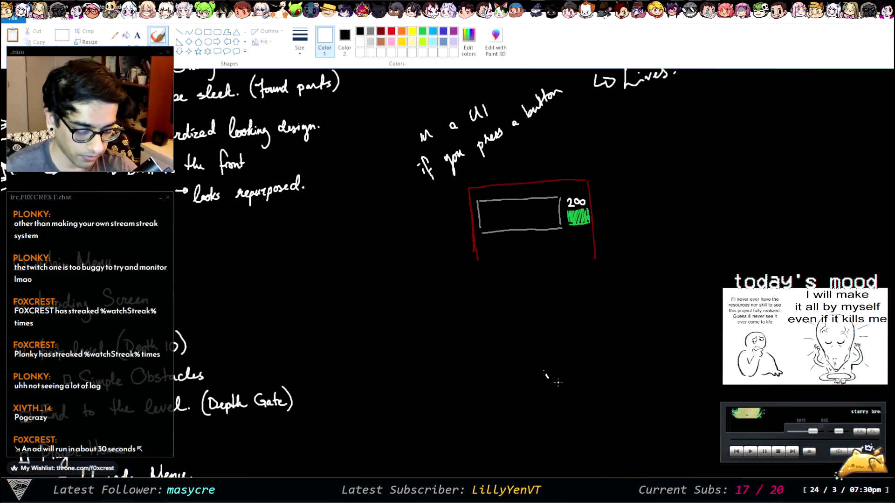
mouse_move(555, 380)
mouse_down()
mouse_move(557, 406)
mouse_move(561, 386)
mouse_move(566, 398)
mouse_move(556, 381)
mouse_move(504, 369)
mouse_up()
key(ctrl+z)
drag(554, 381, 546, 352)
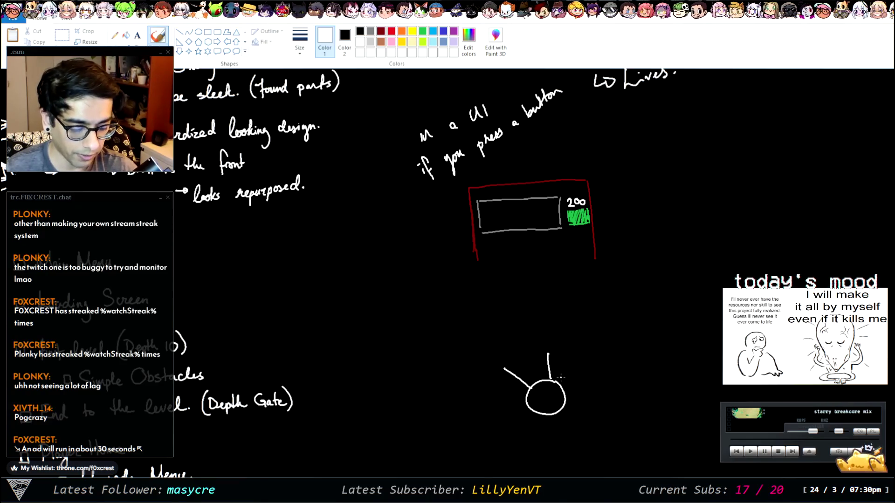
key(ctrl+z)
key(ctrl+z)
mouse_move(524, 398)
mouse_down()
mouse_move(502, 391)
mouse_move(534, 376)
mouse_move(524, 359)
mouse_move(555, 360)
mouse_up()
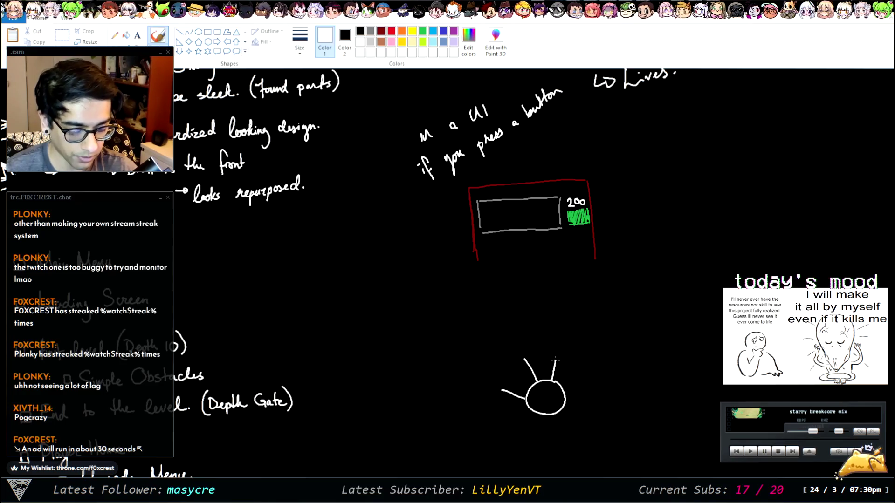
Draw an arm leading up to a vertical chain of upgrade circles labelled 1, 2, 3 and MX
drag(565, 397, 587, 381)
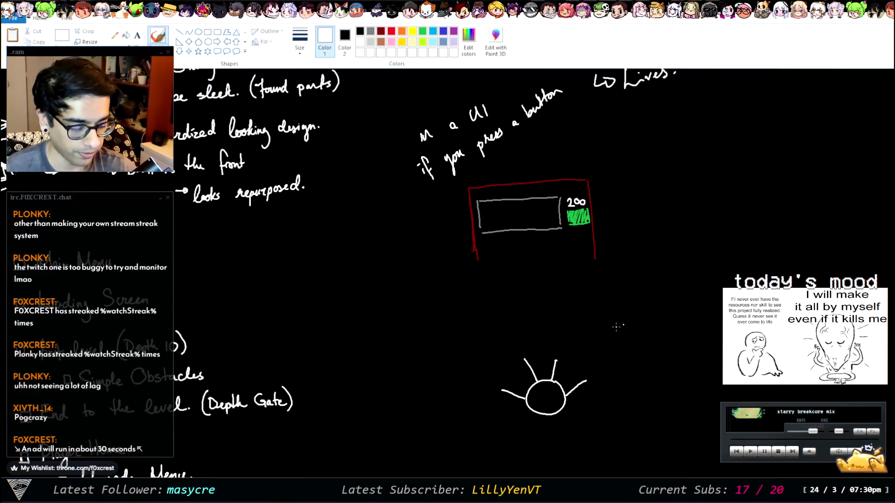
mouse_move(599, 360)
mouse_down()
mouse_move(596, 387)
mouse_move(598, 319)
mouse_move(601, 334)
mouse_up()
mouse_move(594, 290)
mouse_down()
mouse_move(605, 299)
mouse_move(593, 289)
mouse_up()
mouse_move(598, 256)
mouse_down()
mouse_move(576, 263)
mouse_move(593, 254)
mouse_up()
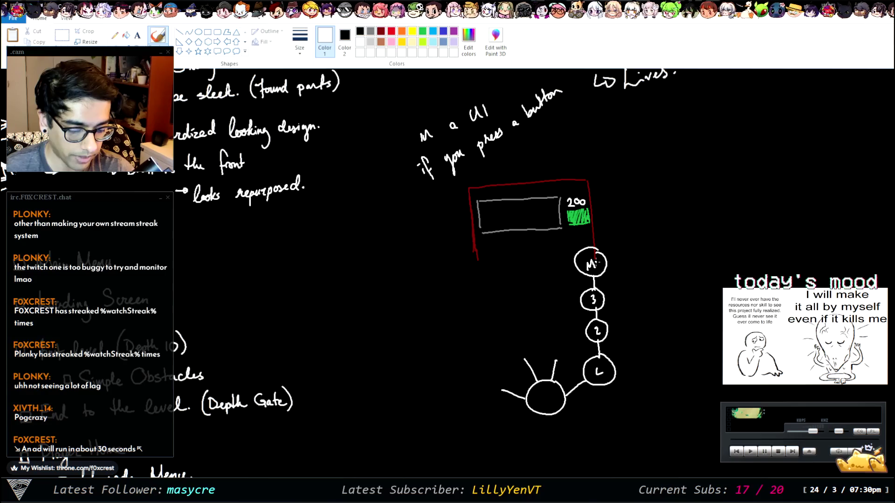
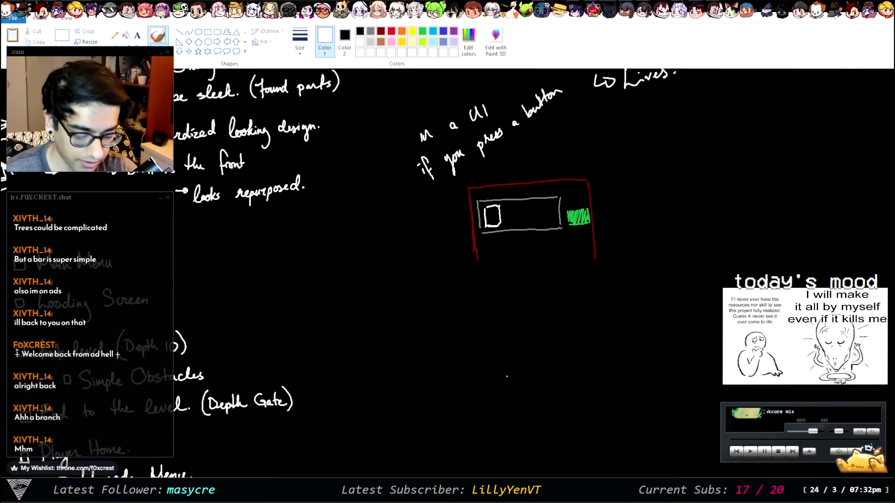
Sketch a circle with a small dash below the lives bar, then undo it
mouse_move(513, 329)
mouse_down()
mouse_move(455, 390)
mouse_move(550, 389)
mouse_move(519, 334)
mouse_up()
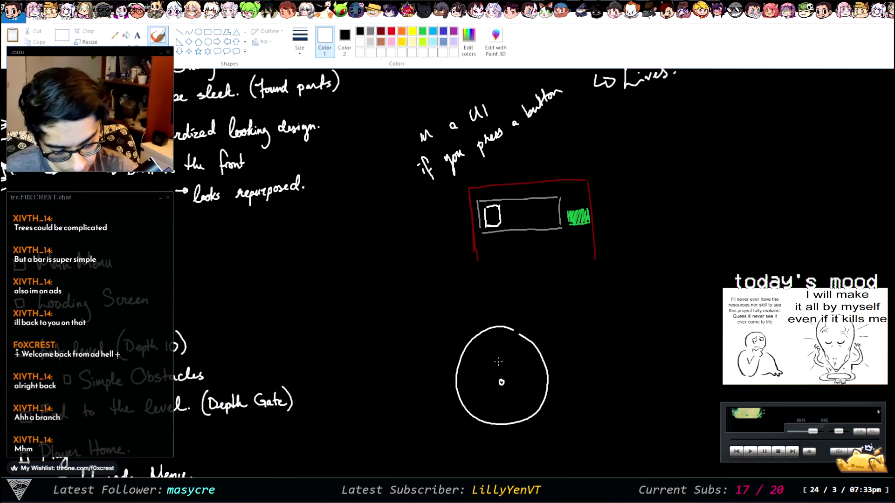
drag(498, 354, 503, 355)
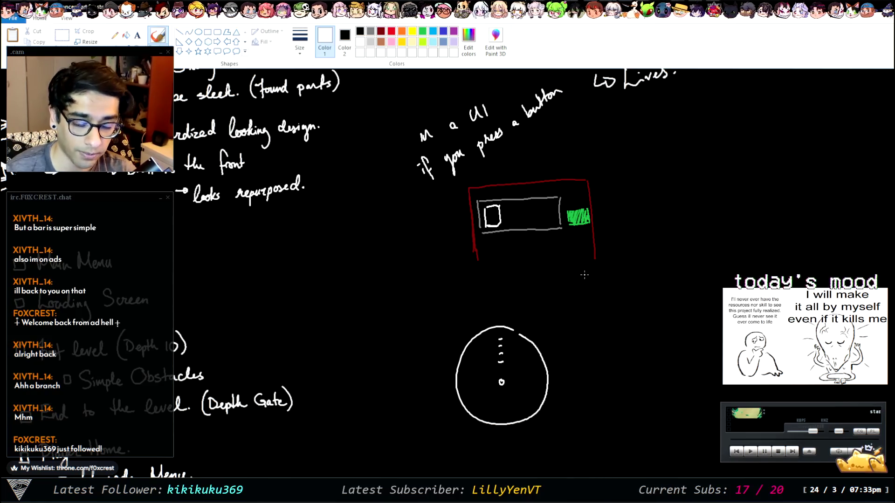
key(ctrl+z)
key(ctrl+z)
key(ctrl+z)
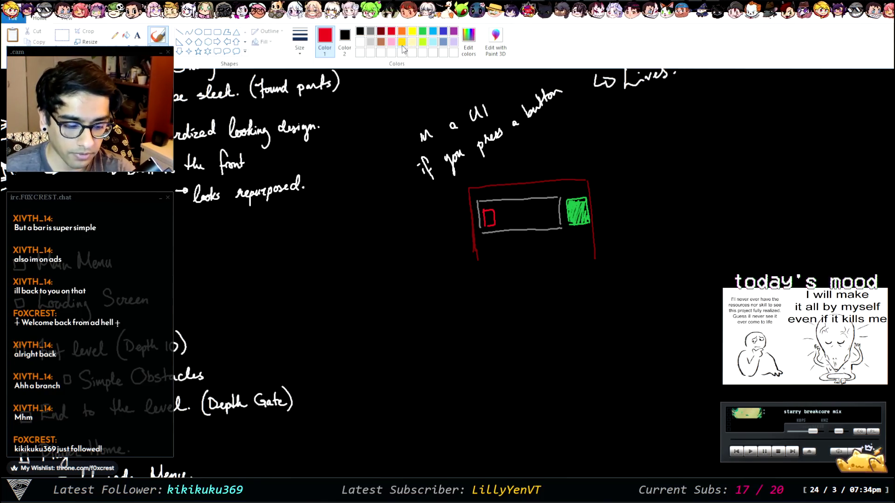
Add orange, yellow and lime pips to the lives bar, then start a white drone outline
mouse_move(499, 209)
mouse_down()
mouse_move(499, 225)
mouse_move(529, 217)
mouse_move(517, 227)
mouse_move(548, 224)
mouse_up()
click(412, 31)
click(423, 42)
click(422, 31)
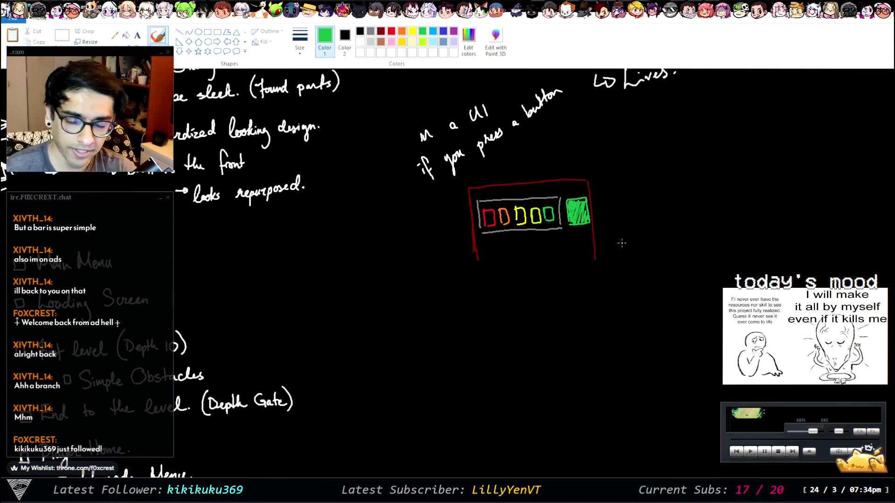
click(360, 42)
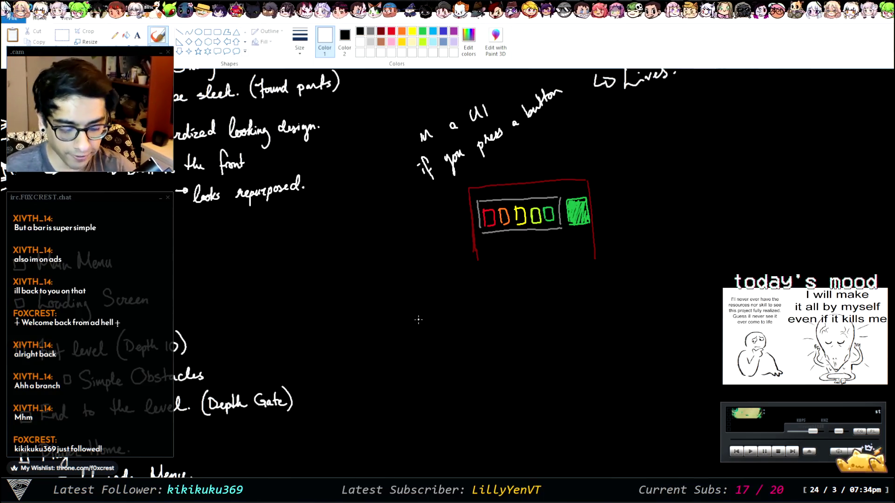
mouse_move(406, 315)
mouse_down()
mouse_move(451, 305)
mouse_move(471, 331)
mouse_up()
Draw the drone's slanted edge and domed top, blacking out the stray white loop
mouse_move(406, 317)
mouse_down()
mouse_move(422, 338)
mouse_move(522, 346)
mouse_up()
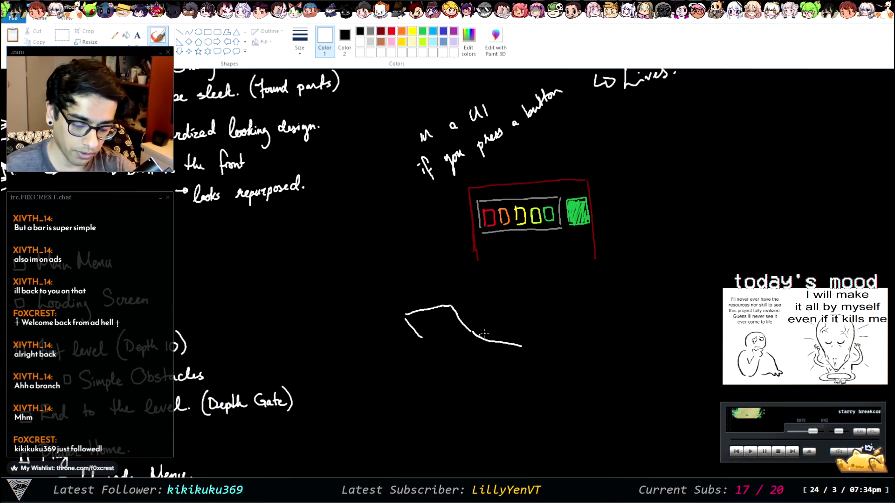
scroll(448, 273, left, 6)
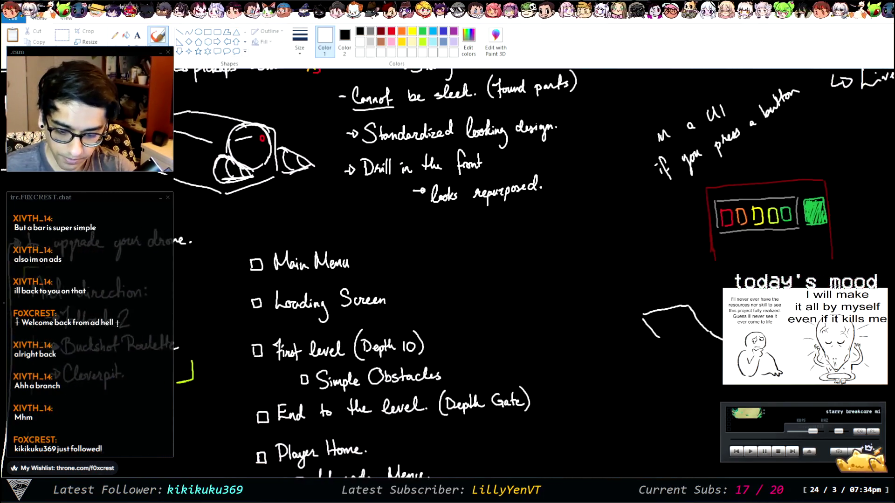
scroll(785, 182, up, 3)
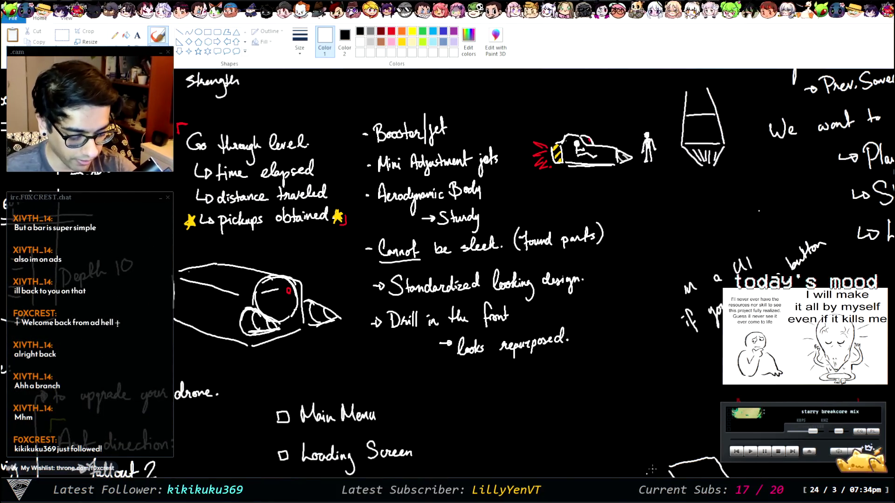
scroll(785, 182, right, 3)
scroll(571, 391, down, 1)
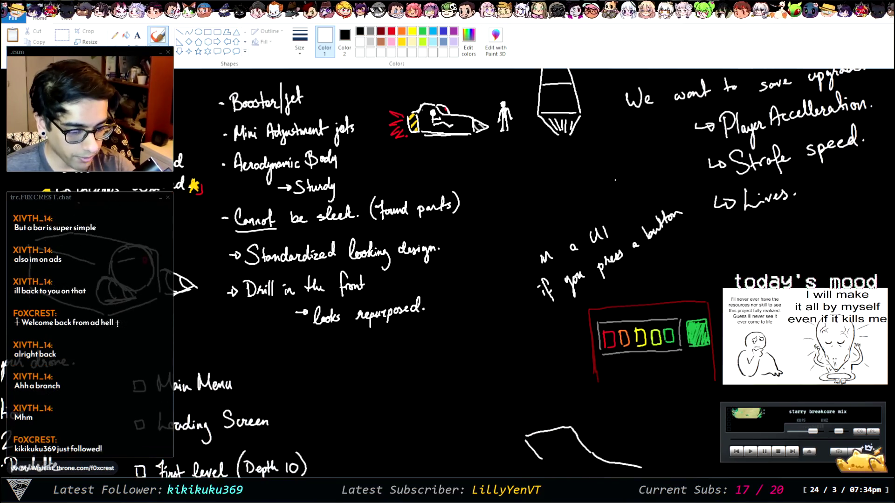
drag(555, 414, 613, 450)
mouse_move(557, 416)
mouse_down()
mouse_move(544, 433)
mouse_move(587, 463)
mouse_move(603, 459)
mouse_up()
key(ctrl+z)
mouse_move(564, 415)
mouse_down()
mouse_move(557, 419)
mouse_move(583, 455)
mouse_move(608, 451)
mouse_up()
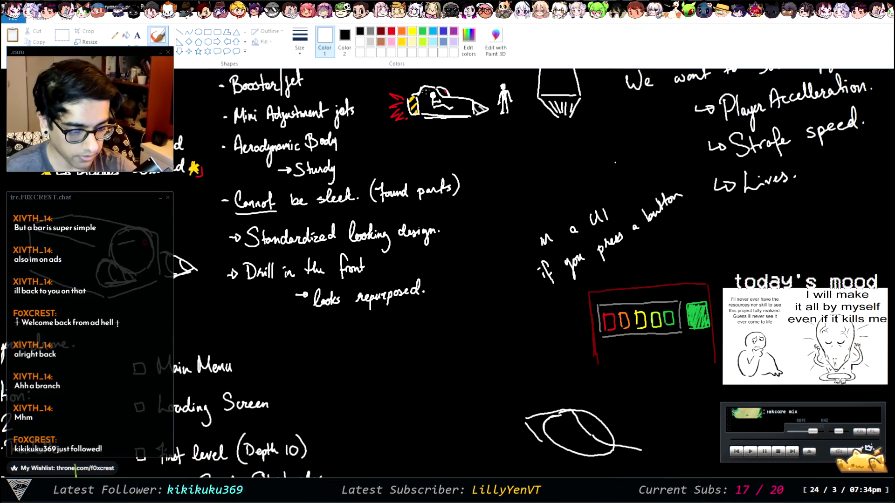
click(360, 31)
drag(574, 414, 602, 441)
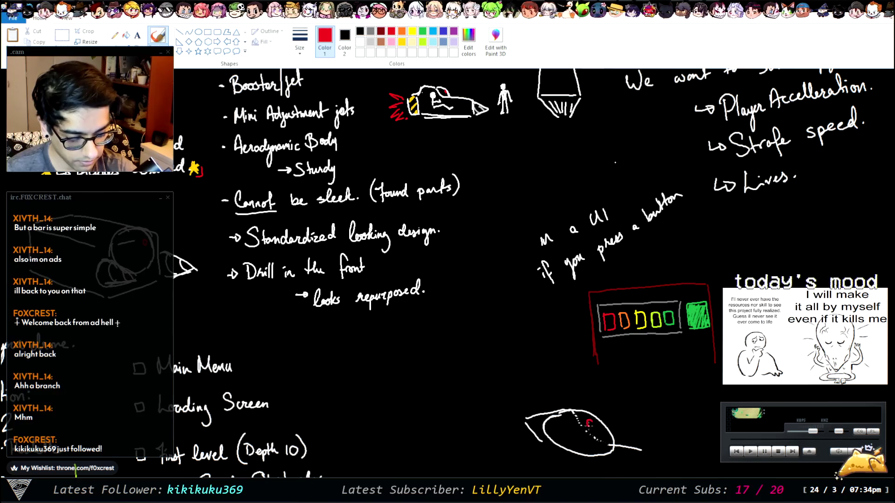
Draw the long lower edge of the drone body from the dome, redoing misplaced strokes
scroll(448, 273, down, 3)
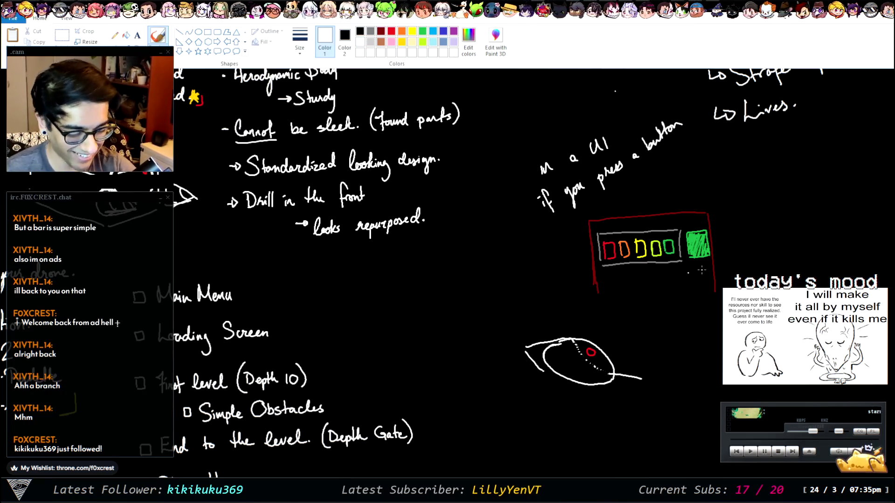
scroll(503, 385, up, 3)
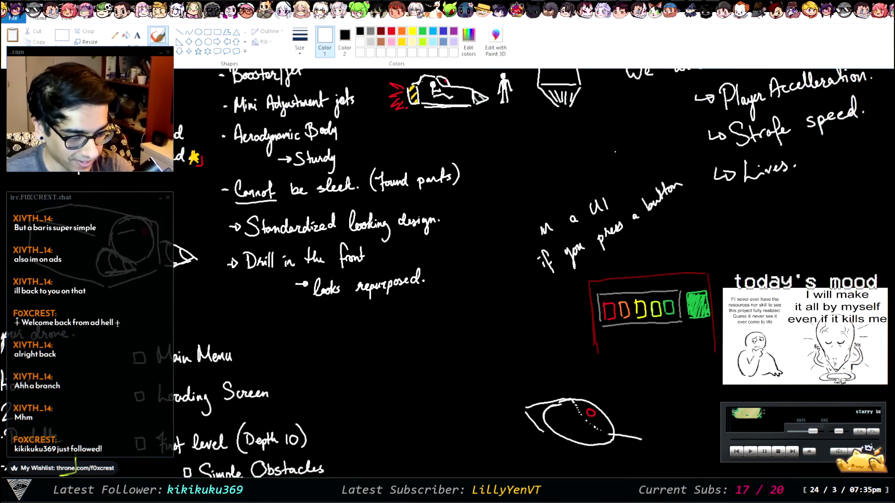
scroll(503, 385, down, 1)
mouse_move(491, 381)
mouse_down()
mouse_move(557, 374)
mouse_move(491, 379)
mouse_up()
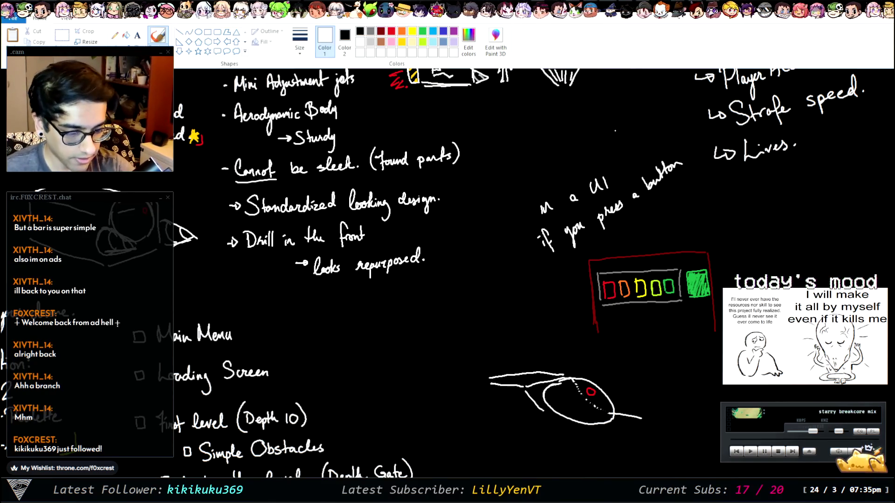
scroll(615, 131, down, 3)
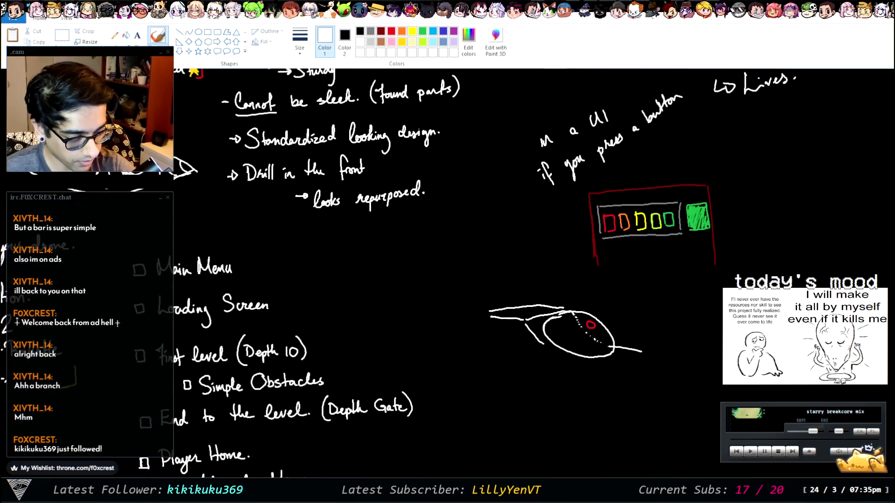
drag(527, 324, 617, 384)
key(ctrl+z)
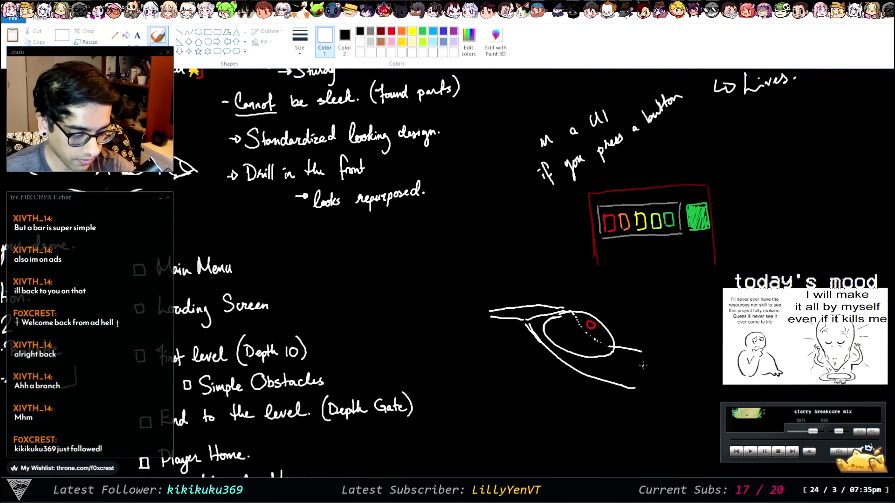
key(ctrl+z)
mouse_move(525, 325)
mouse_down()
mouse_move(564, 366)
mouse_move(650, 396)
mouse_up()
key(ctrl+z)
key(ctrl+z)
mouse_move(526, 325)
mouse_down()
mouse_move(589, 371)
mouse_move(657, 381)
mouse_move(682, 355)
mouse_move(708, 359)
mouse_move(652, 382)
mouse_up()
Sketch the drone's curved rear end with round thruster arcs
drag(712, 364, 761, 402)
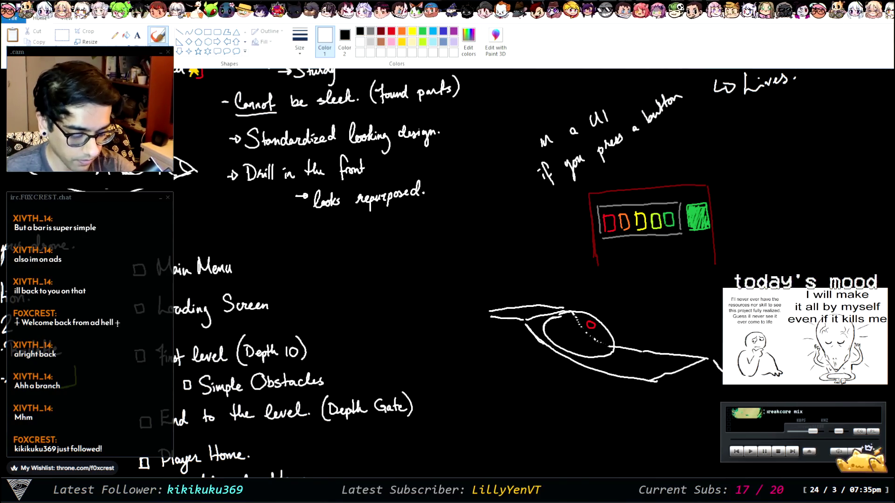
key(ctrl+z)
drag(711, 362, 717, 397)
drag(656, 382, 659, 415)
drag(706, 377, 675, 404)
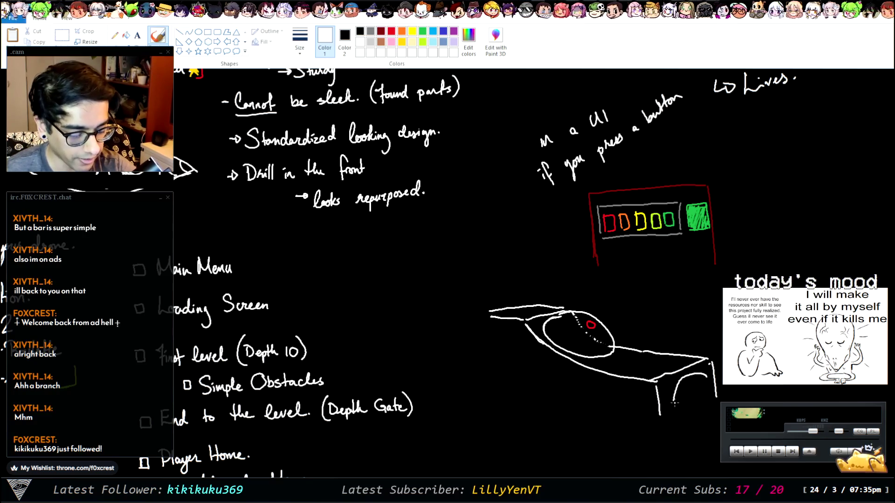
key(ctrl+z)
mouse_move(697, 371)
mouse_down()
mouse_move(669, 406)
mouse_move(722, 387)
mouse_up()
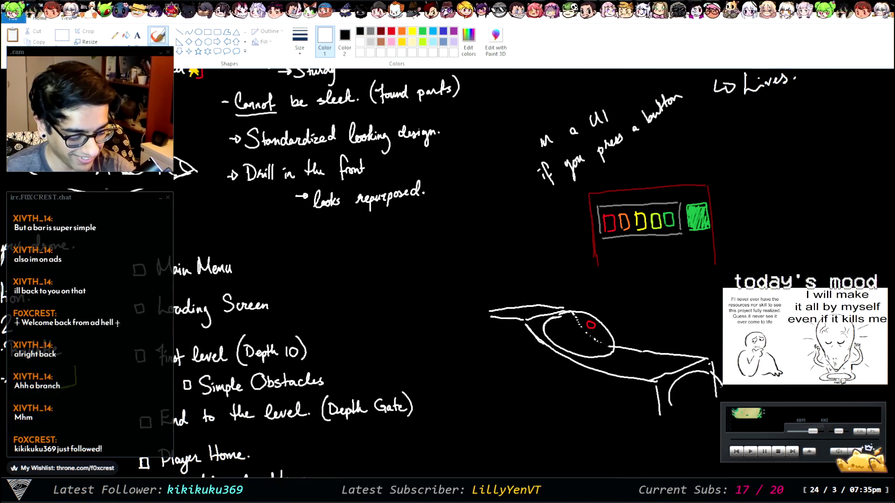
key(ctrl+z)
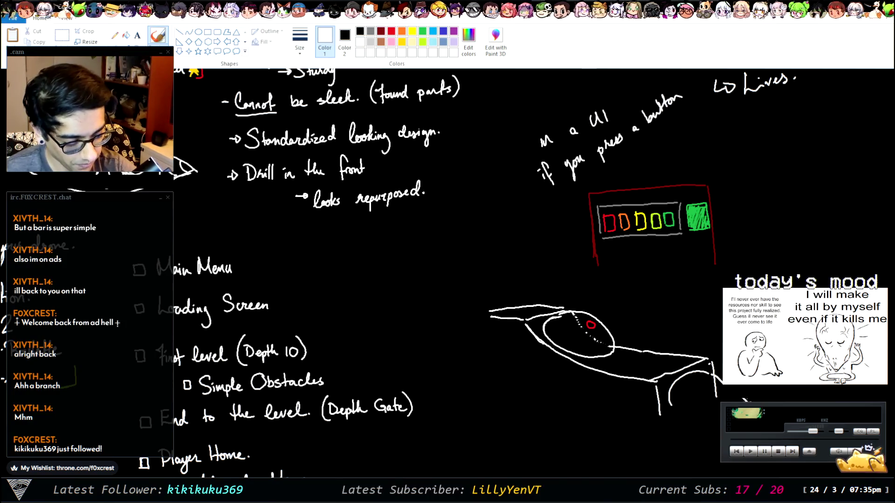
mouse_move(671, 404)
mouse_down()
mouse_move(677, 417)
mouse_move(721, 423)
mouse_up()
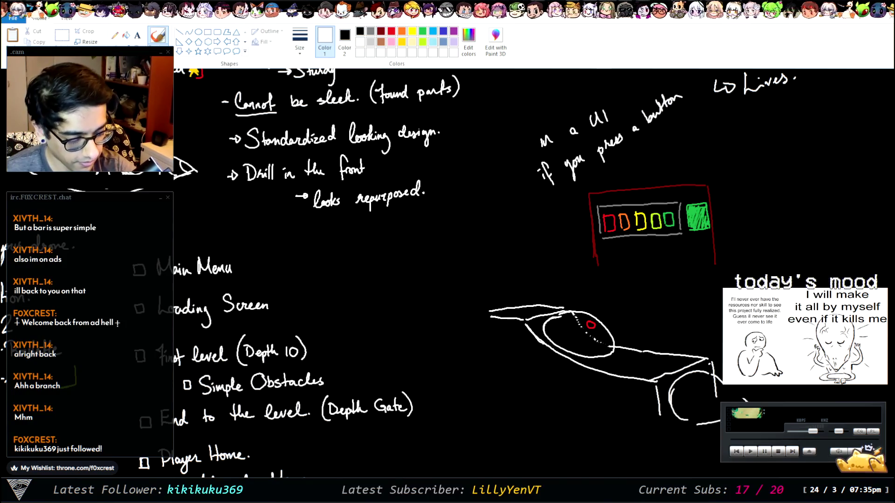
mouse_move(712, 380)
mouse_down()
mouse_move(718, 417)
mouse_move(702, 422)
mouse_up()
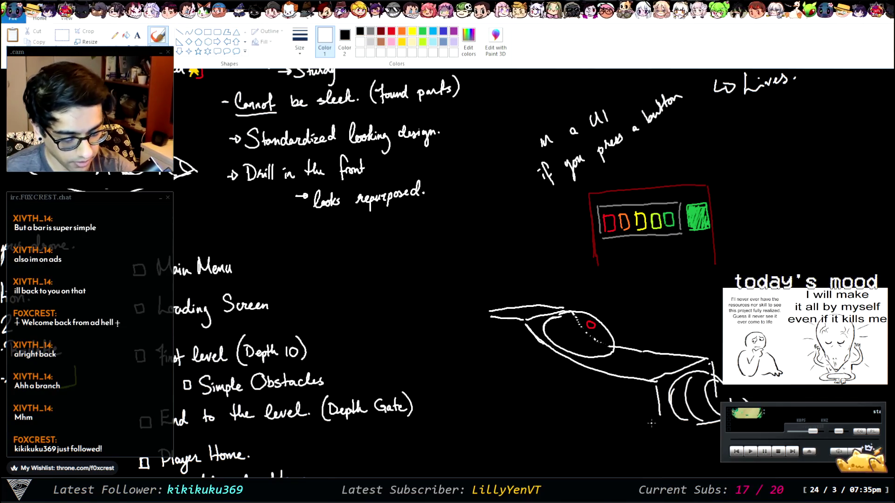
scroll(657, 378, up, 2)
scroll(656, 379, down, 3)
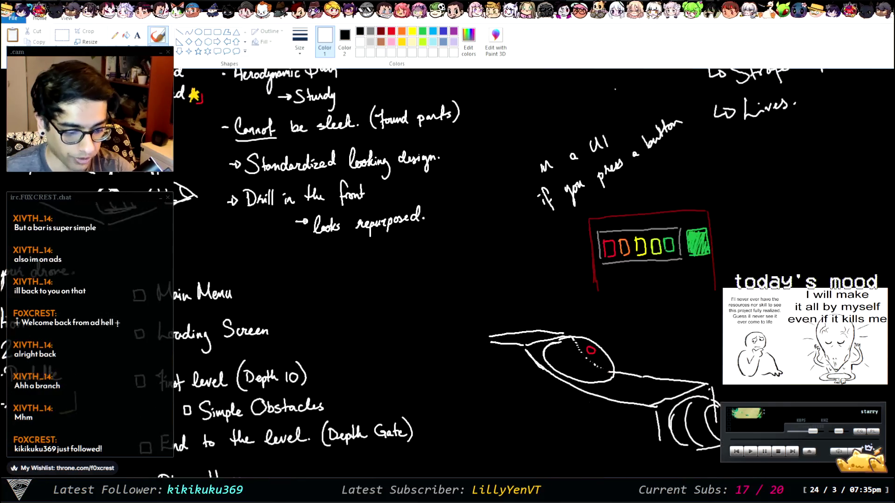
Draw the hull's lower edge, the front panel curve and a zigzag drill at the front
drag(656, 381, 507, 346)
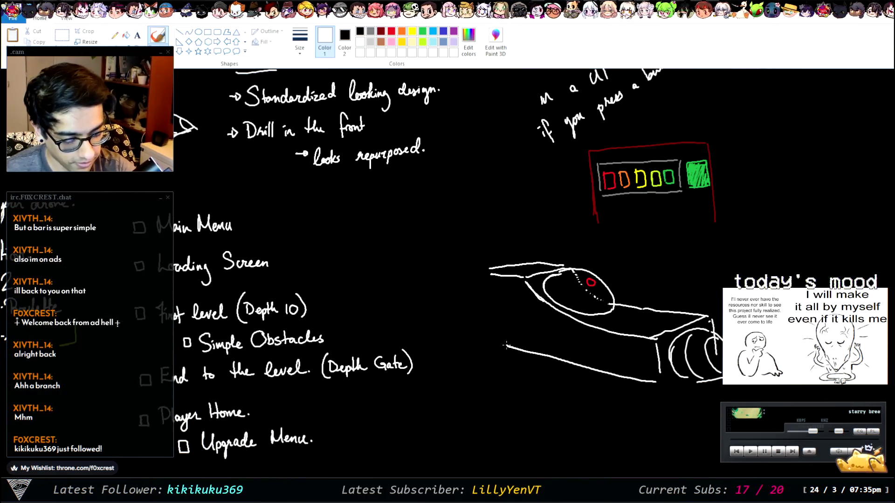
drag(485, 273, 491, 335)
drag(480, 287, 480, 311)
drag(448, 275, 452, 334)
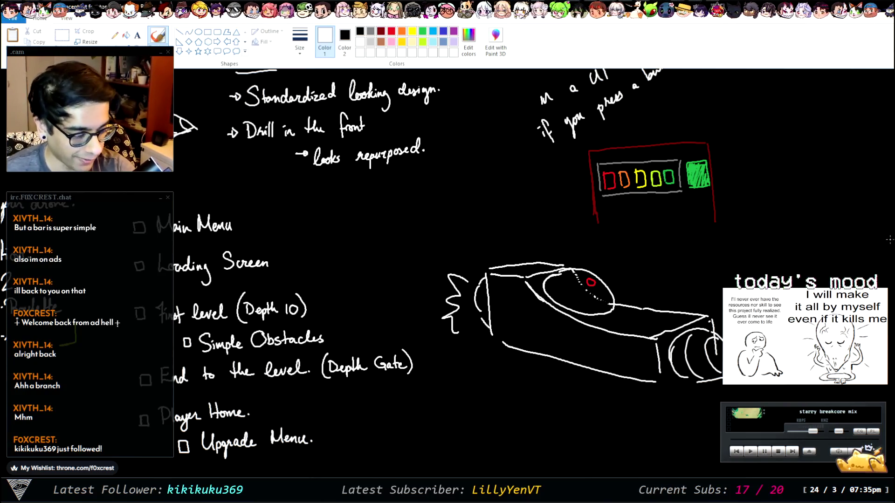
scroll(890, 240, up, 5)
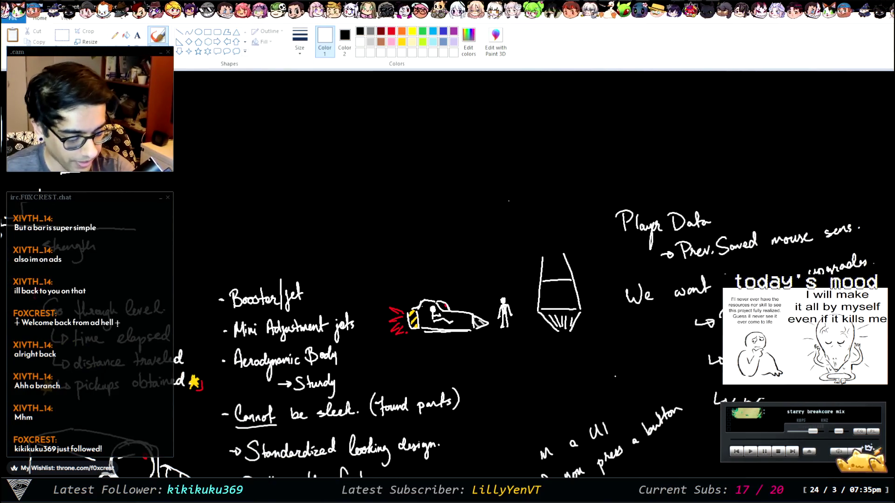
scroll(531, 275, down, 3)
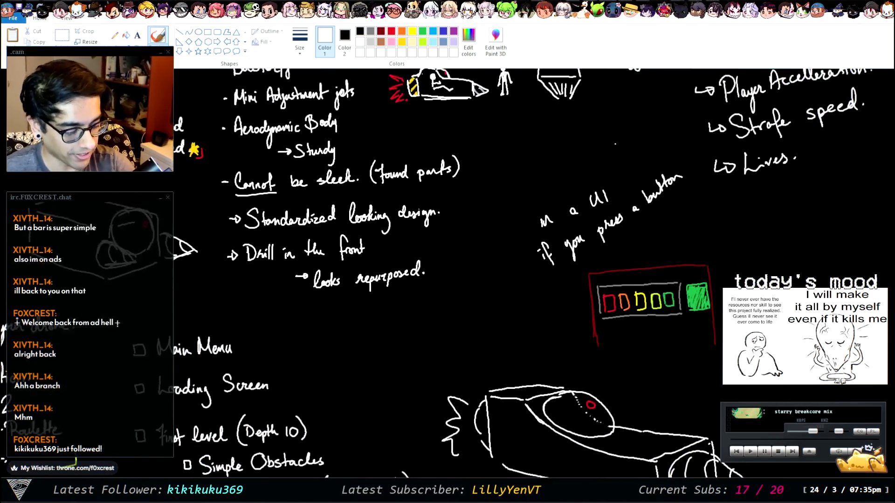
scroll(688, 308, down, 1)
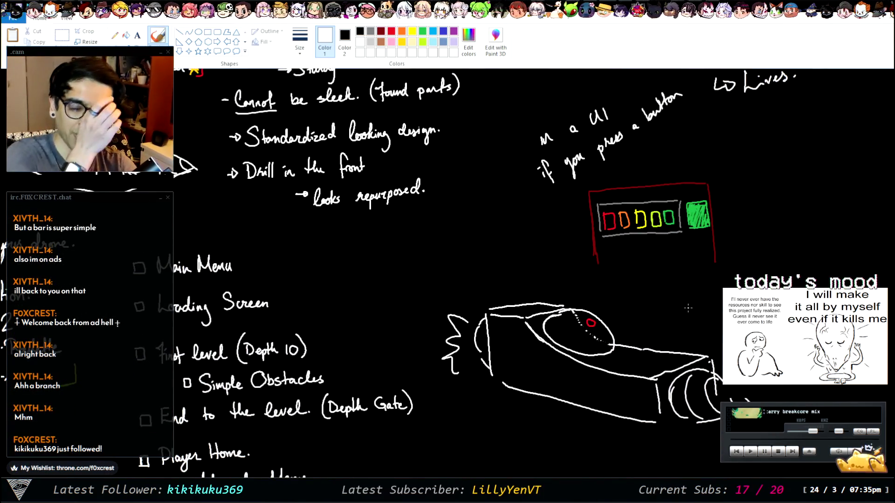
click(569, 377)
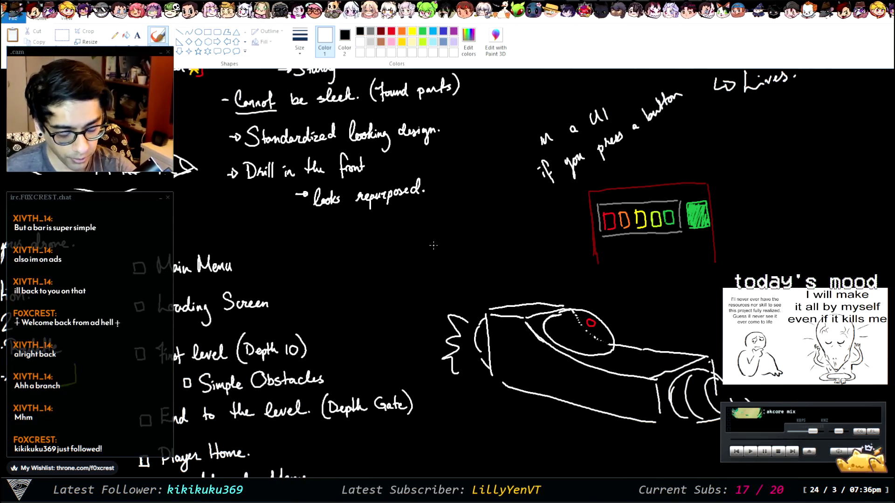
Handwrite the 'Hull' label above the drone sketch
mouse_move(425, 244)
mouse_down()
mouse_move(474, 247)
mouse_move(521, 347)
mouse_up()
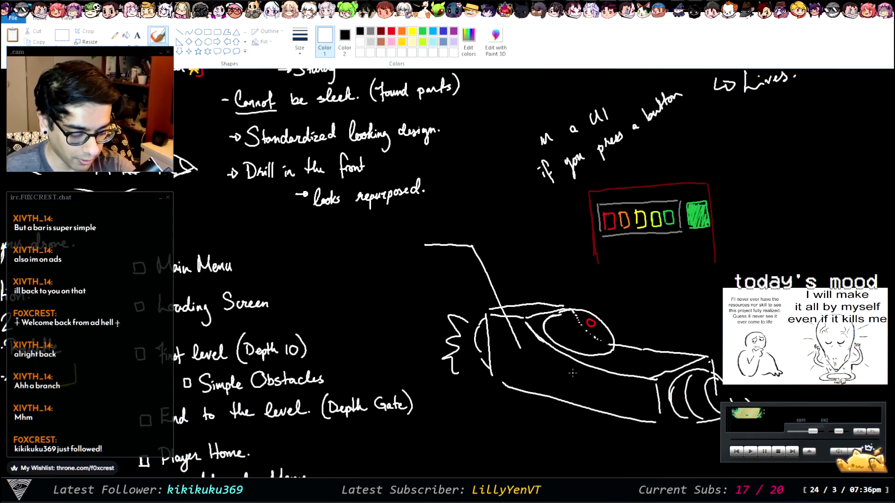
drag(425, 222, 425, 238)
mouse_move(430, 227)
mouse_down()
mouse_move(432, 218)
mouse_move(448, 234)
mouse_up()
drag(454, 215, 454, 233)
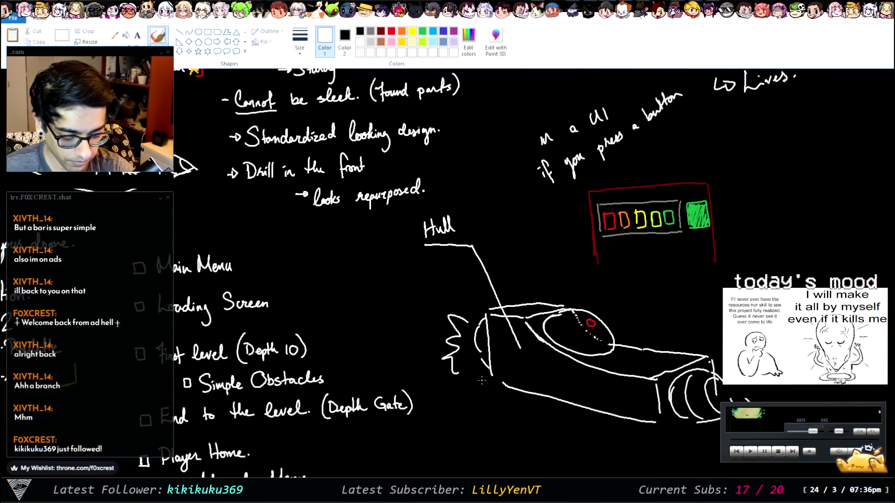
Draw a leader line running down from the hull for the Accelleration label
mouse_move(484, 377)
mouse_down()
mouse_move(445, 447)
mouse_move(410, 452)
mouse_up()
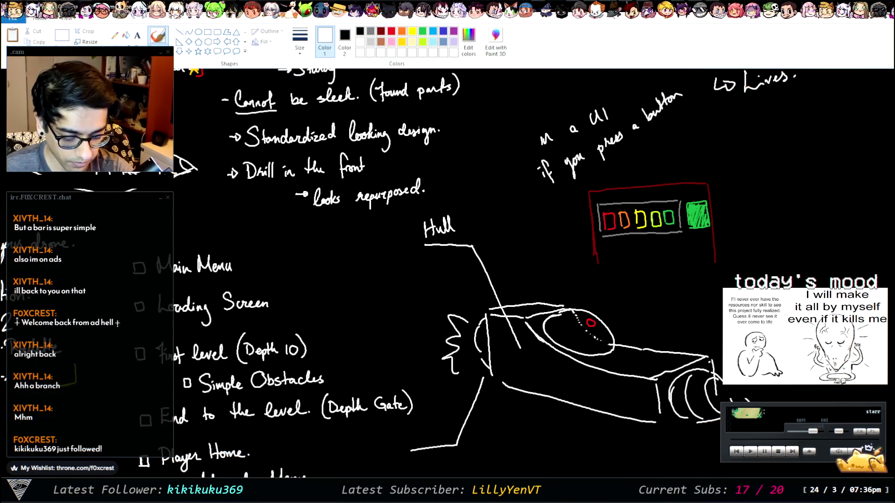
key(ctrl+z)
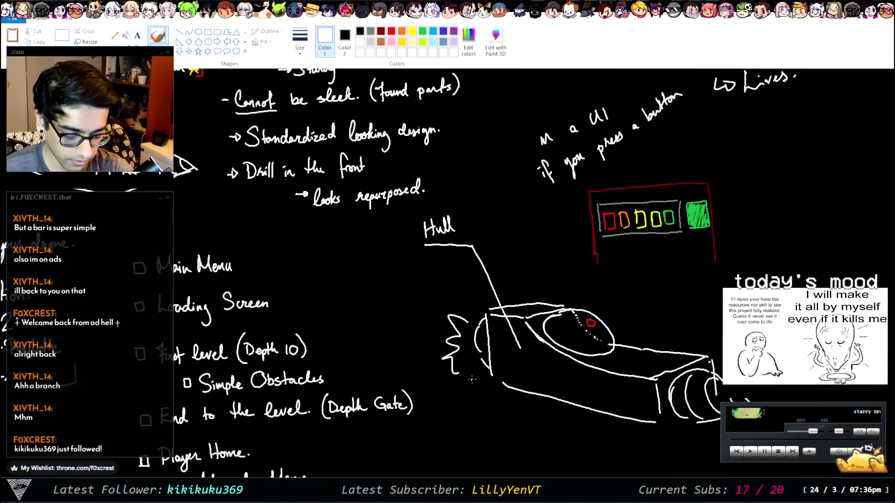
mouse_move(481, 371)
mouse_down()
mouse_move(496, 454)
mouse_move(551, 467)
mouse_up()
key(ctrl+z)
mouse_move(484, 375)
mouse_down()
mouse_move(478, 450)
mouse_move(433, 452)
mouse_move(434, 467)
mouse_move(449, 469)
mouse_move(461, 454)
mouse_move(467, 469)
mouse_move(504, 461)
mouse_up()
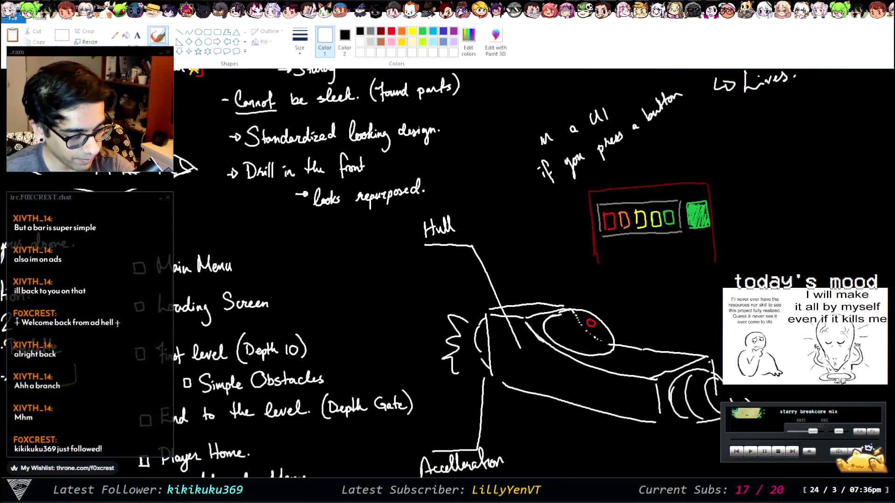
scroll(886, 192, down, 5)
scroll(886, 191, down, 1)
scroll(887, 191, up, 3)
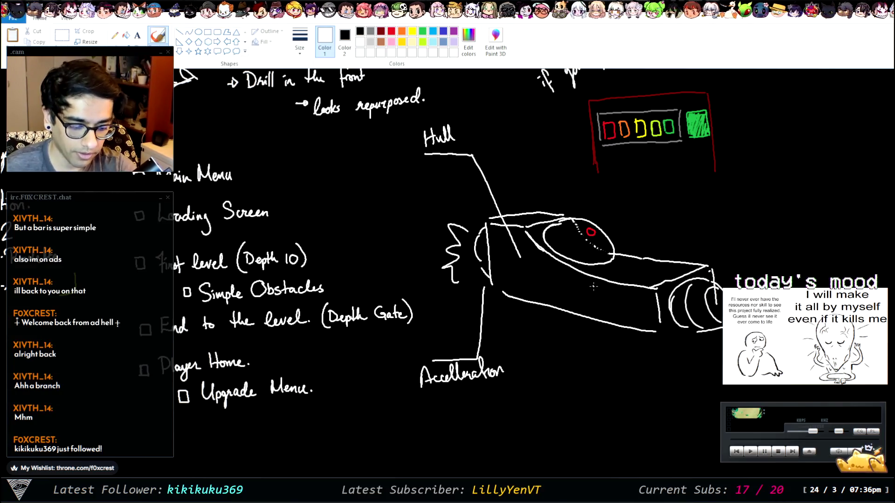
Draw a third leader line to the lower right and begin writing 'Handling'
mouse_move(560, 270)
mouse_down()
mouse_move(465, 270)
mouse_move(576, 286)
mouse_up()
key(ctrl+z)
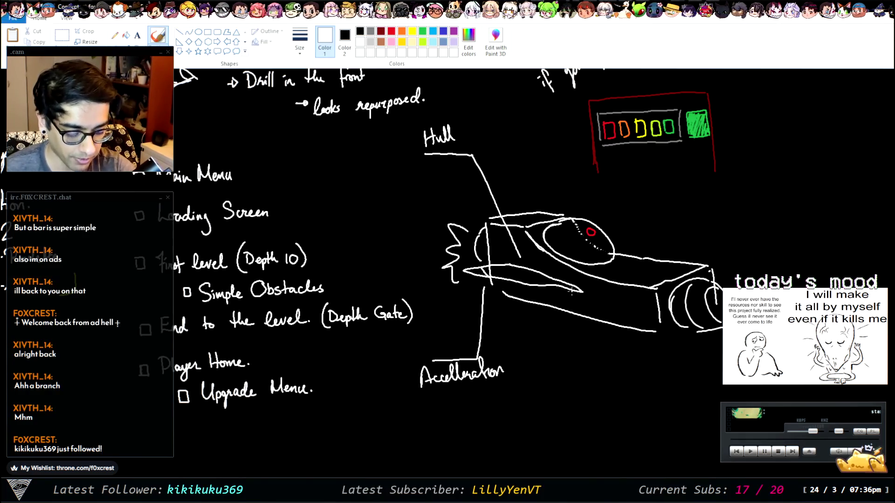
mouse_move(573, 291)
mouse_down()
mouse_move(585, 368)
mouse_move(639, 390)
mouse_up()
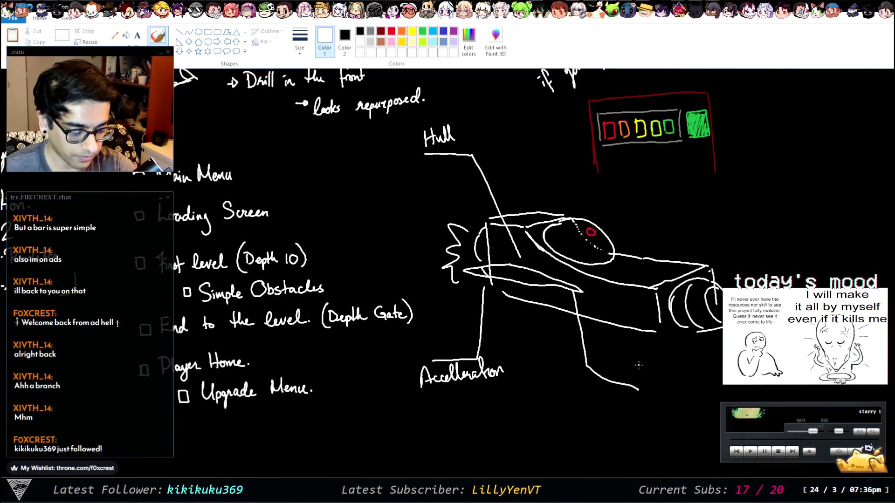
key(ctrl+z)
mouse_move(525, 275)
mouse_down()
mouse_move(566, 394)
mouse_move(633, 404)
mouse_up()
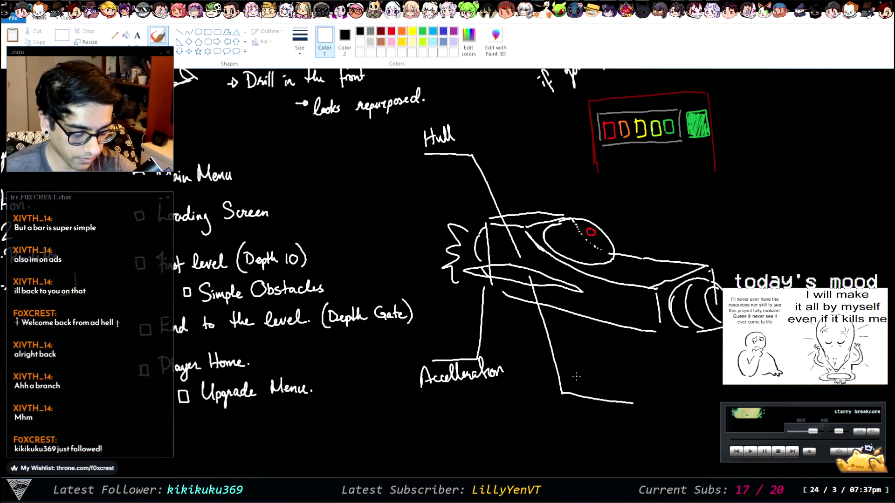
mouse_move(575, 375)
mouse_down()
mouse_move(584, 387)
mouse_move(608, 391)
mouse_up()
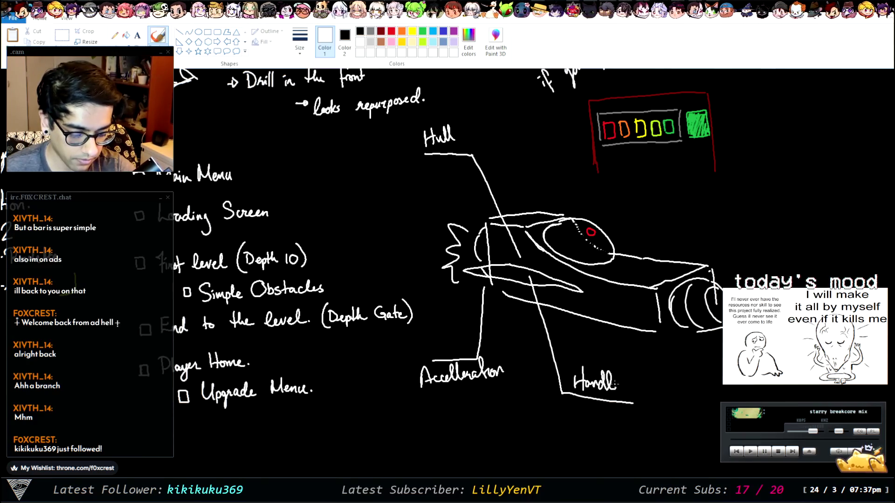
key(ctrl+z)
mouse_move(607, 384)
mouse_down()
mouse_move(601, 389)
mouse_move(621, 390)
mouse_move(633, 410)
mouse_move(636, 394)
mouse_up()
Finish the 'Handling' label, then try an arrow under the lives bar and undo it
click(620, 374)
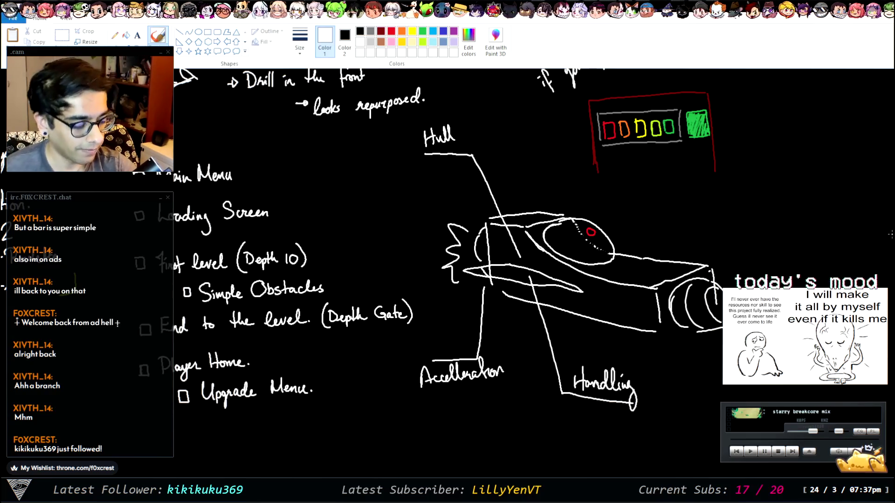
scroll(513, 261, up, 2)
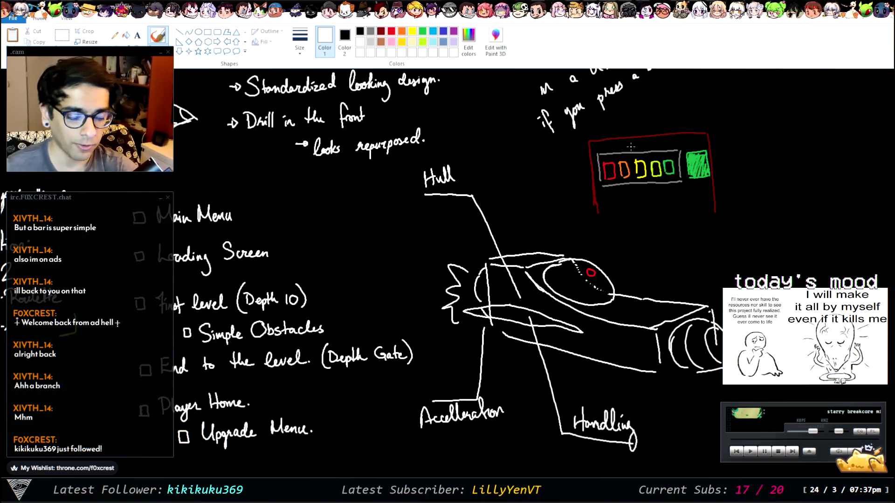
mouse_move(639, 222)
mouse_down()
mouse_move(640, 196)
mouse_move(647, 208)
mouse_up()
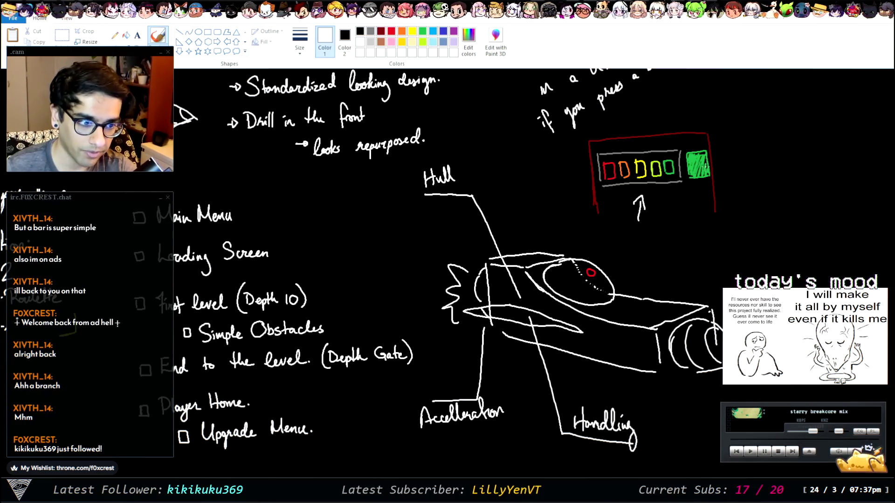
key(ctrl+z)
key(ctrl+z)
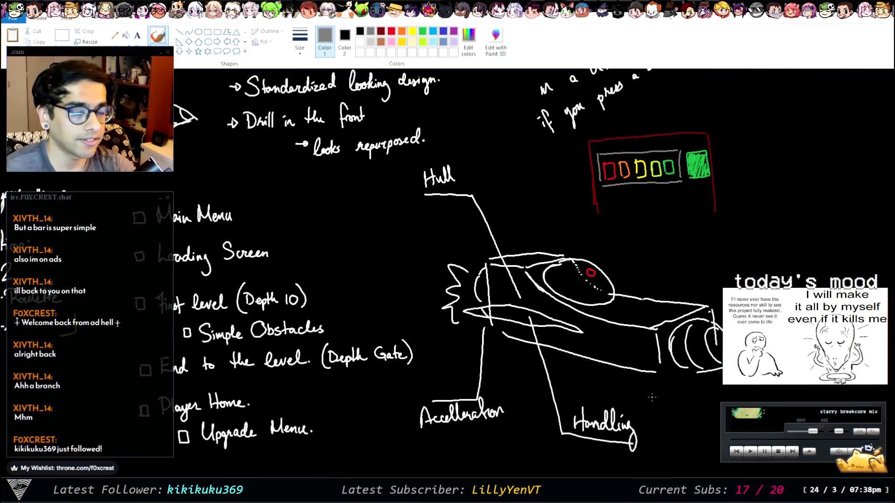
Draw rows of small stat boxes after Handling, Hull and Accelleration
drag(642, 420, 684, 425)
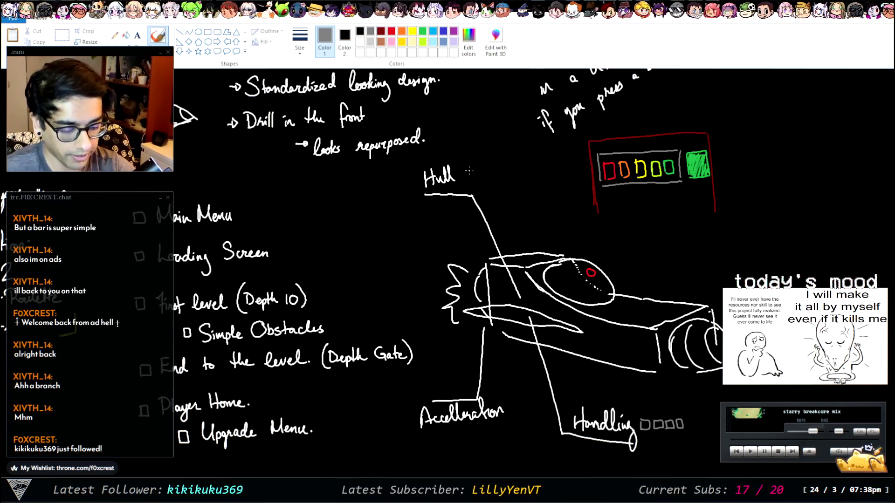
drag(466, 178, 492, 180)
mouse_move(464, 433)
mouse_down()
mouse_move(464, 442)
mouse_move(517, 435)
mouse_move(512, 443)
mouse_up()
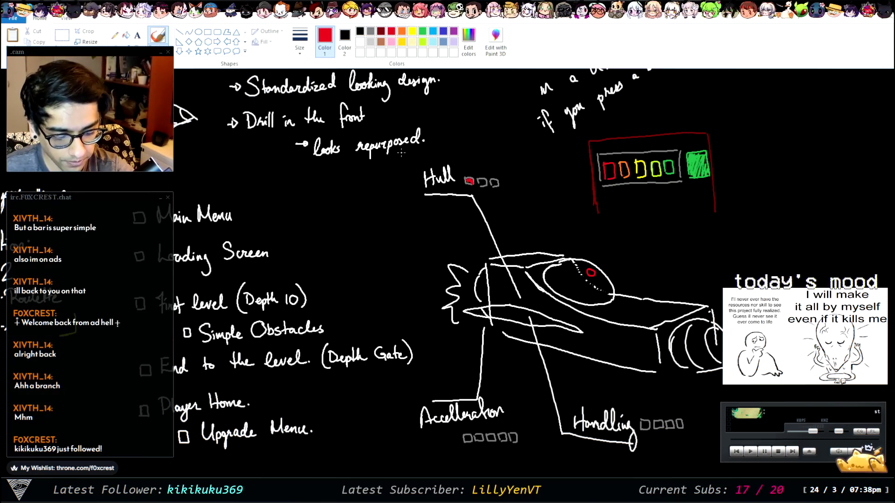
Fill the stat boxes with red, orange, yellow, lime and green pips
drag(643, 421, 645, 427)
click(402, 31)
drag(475, 437, 482, 439)
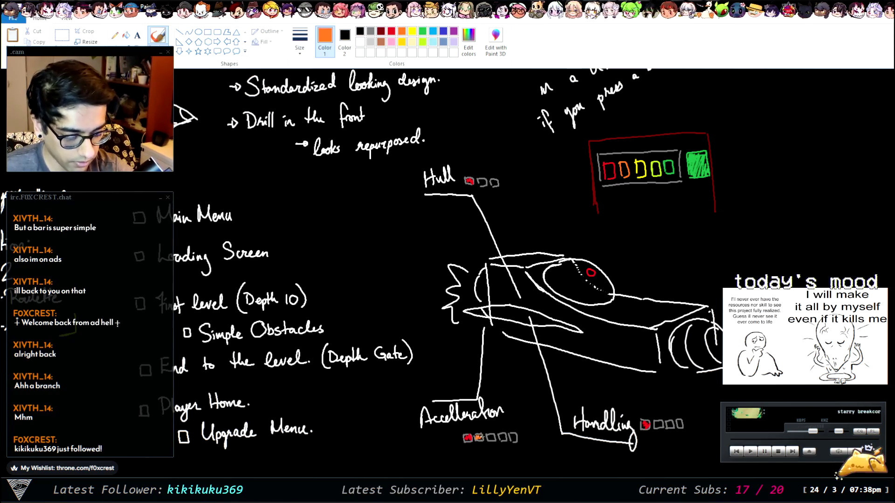
drag(656, 422, 662, 425)
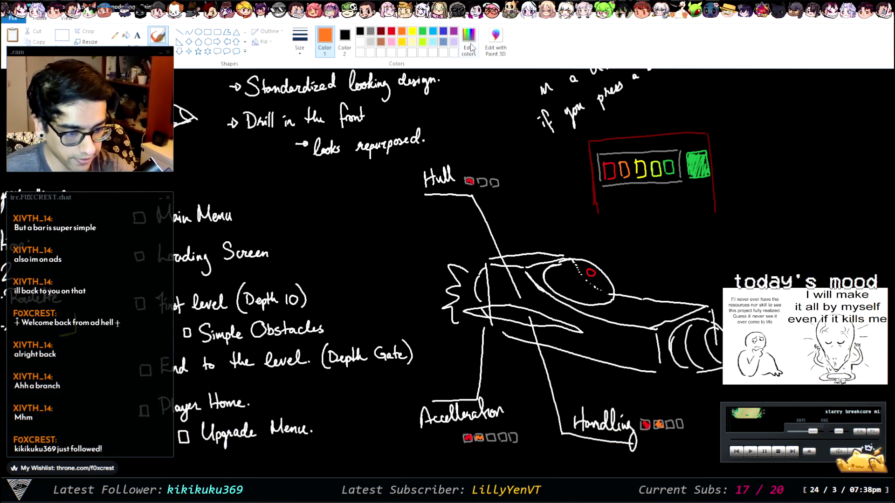
click(423, 31)
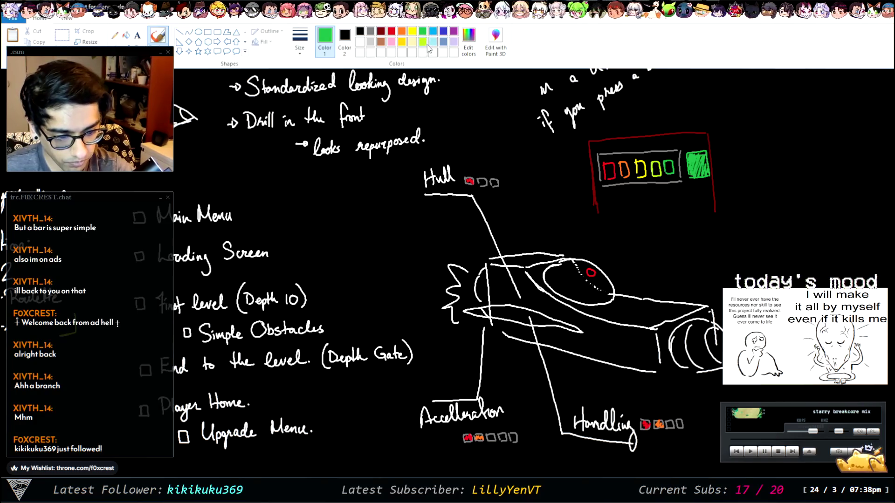
click(412, 31)
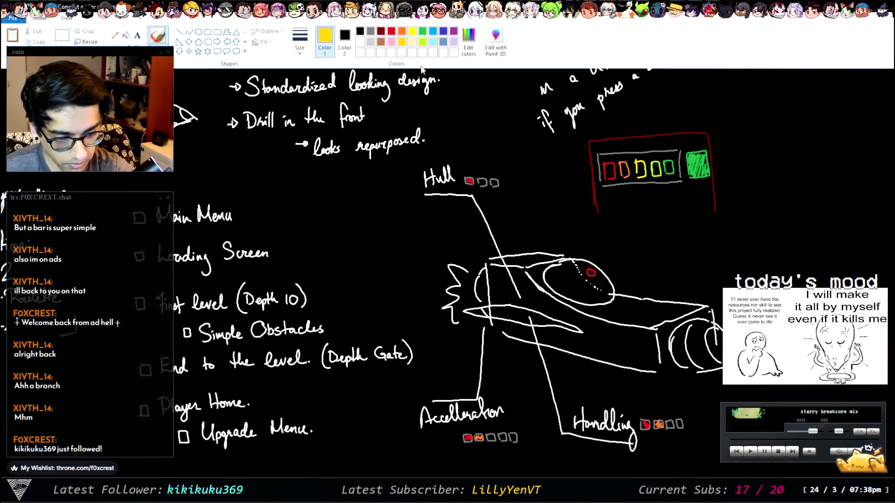
drag(489, 436, 515, 438)
click(423, 41)
click(423, 31)
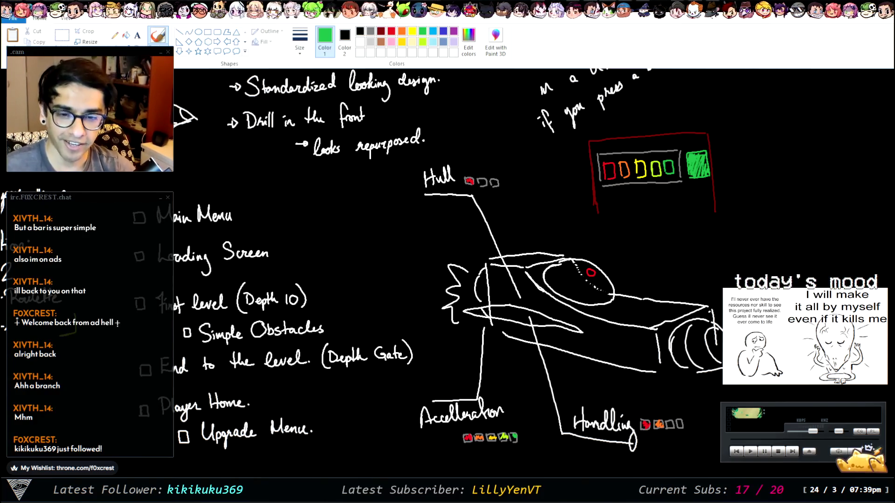
scroll(448, 261, right, 4)
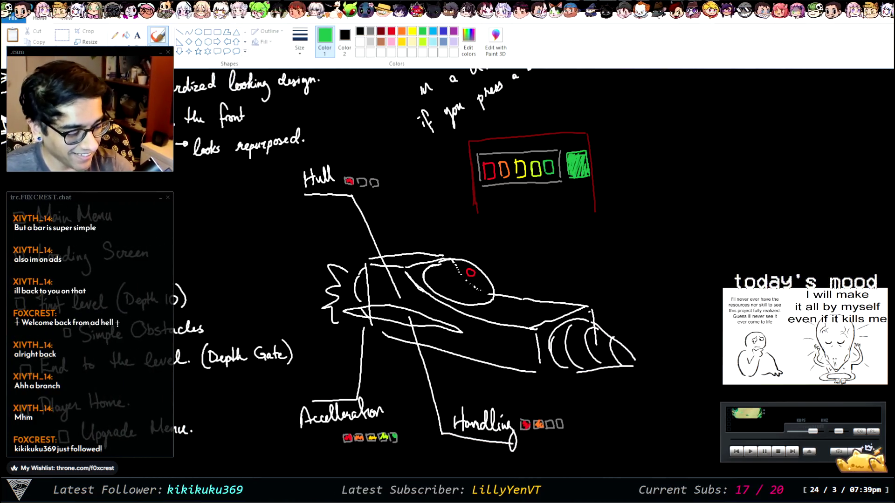
Handwrite in white 'Play Kingdom Hearts 2 to prototype' ship design beside the drone
scroll(467, 261, down, 1)
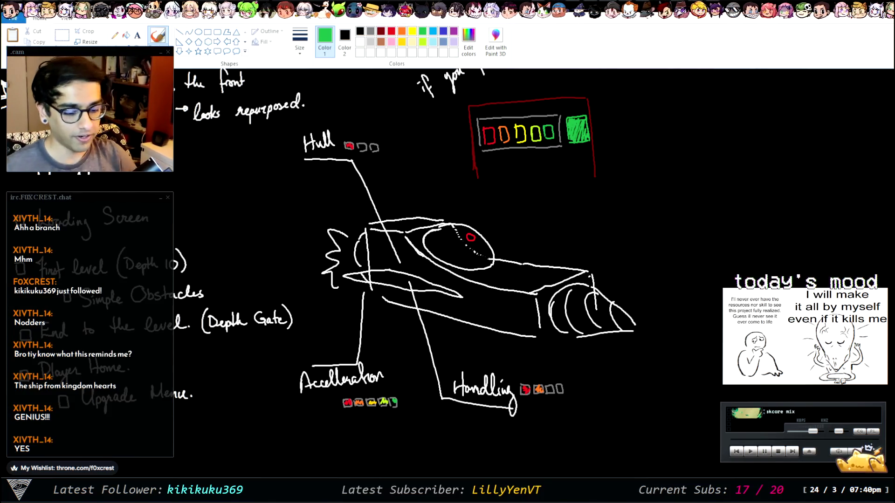
click(360, 42)
mouse_move(550, 210)
mouse_down()
mouse_move(550, 225)
mouse_move(551, 218)
mouse_move(562, 223)
mouse_up()
drag(571, 215, 578, 219)
mouse_move(580, 212)
mouse_down()
mouse_move(584, 235)
mouse_move(573, 243)
mouse_up()
drag(597, 190, 601, 217)
mouse_move(611, 192)
mouse_down()
mouse_move(613, 212)
mouse_move(630, 217)
mouse_move(644, 203)
mouse_move(652, 214)
mouse_move(676, 205)
mouse_up()
mouse_move(609, 233)
mouse_down()
mouse_move(608, 247)
mouse_move(623, 254)
mouse_move(662, 229)
mouse_move(669, 249)
mouse_move(690, 228)
mouse_move(697, 242)
mouse_up()
mouse_move(653, 270)
mouse_down()
mouse_move(685, 279)
mouse_move(694, 265)
mouse_up()
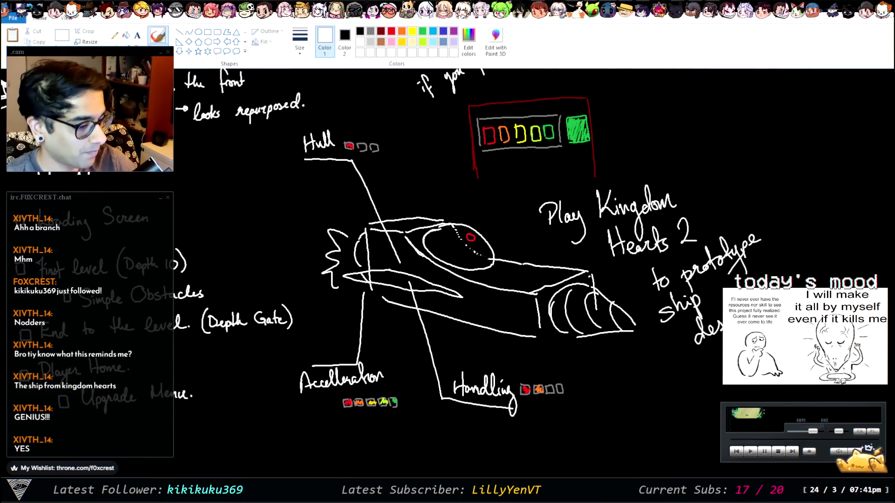
key(alt+Tab)
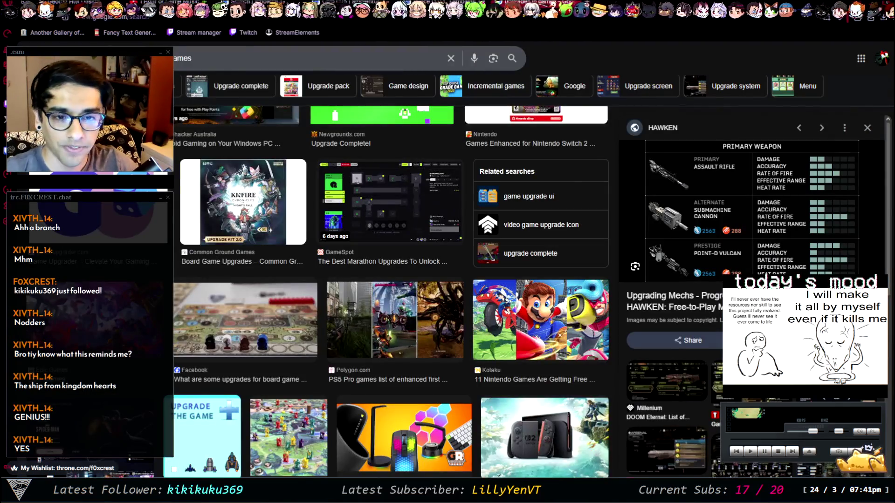
Search Google Images for 'kingdom hearts 2 gummi ship designs'
click(328, 49)
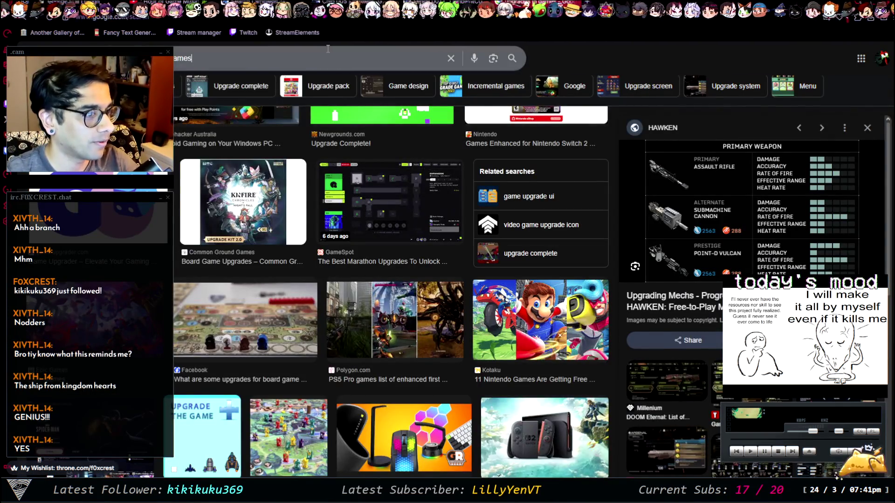
text(kingdom he)
text(arts )
text(gummi)
text( ship designs)
key(ctrl+Left)
key(ctrl+Left)
key(ctrl+Left)
text(2)
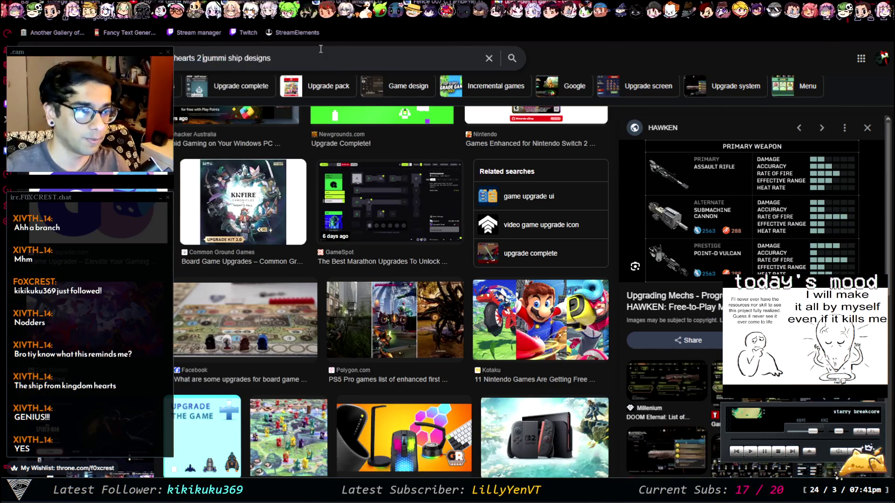
key(Return)
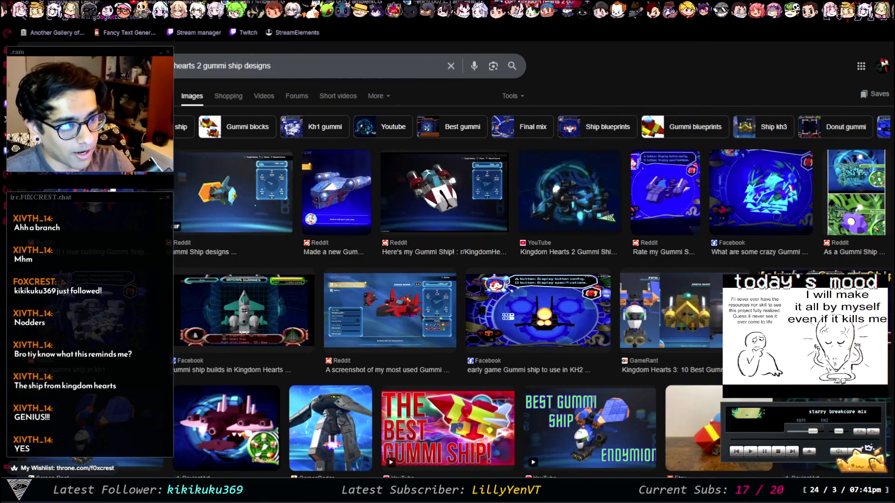
Step through gummi ship image previews and open the YouTube 'Gummi Ship Guide' result
click(538, 310)
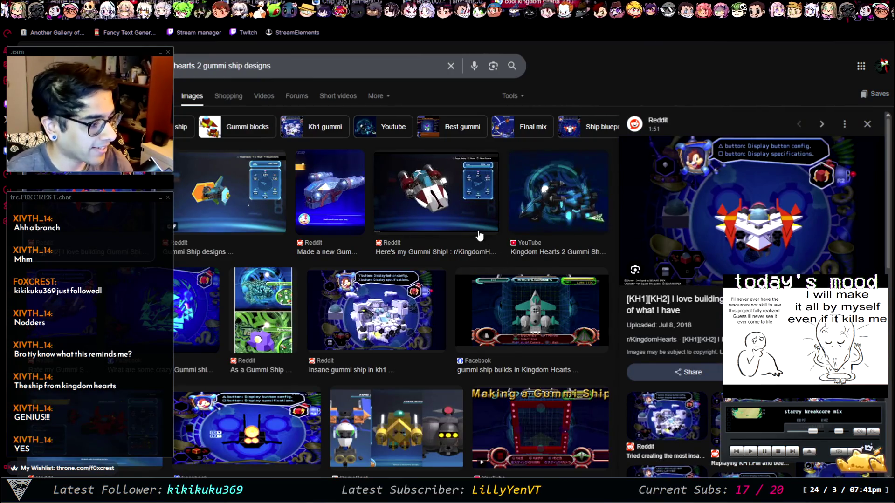
key(Right)
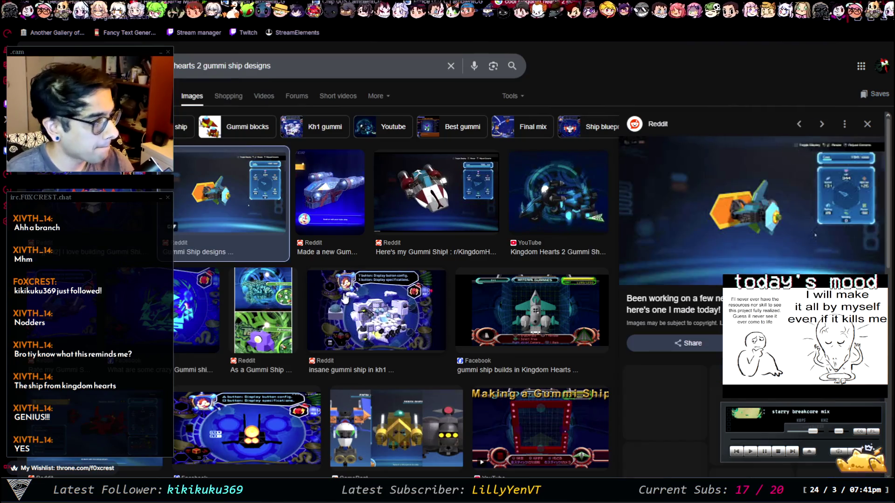
key(Right)
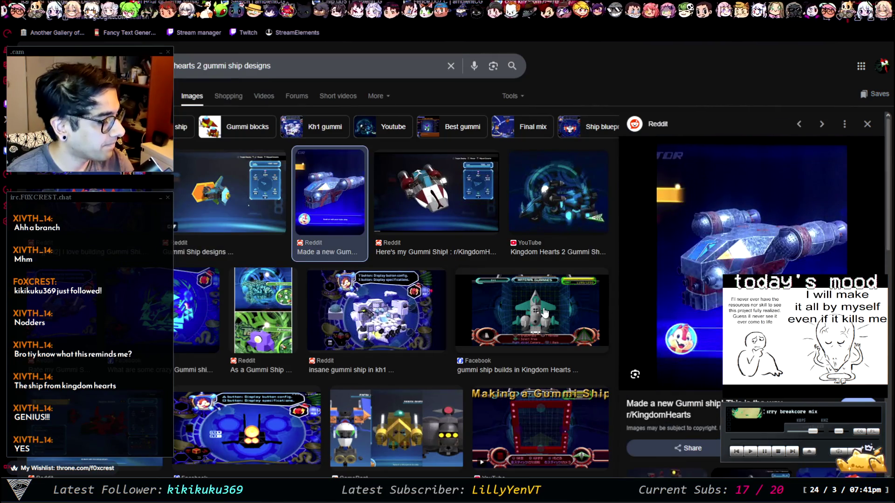
key(Left)
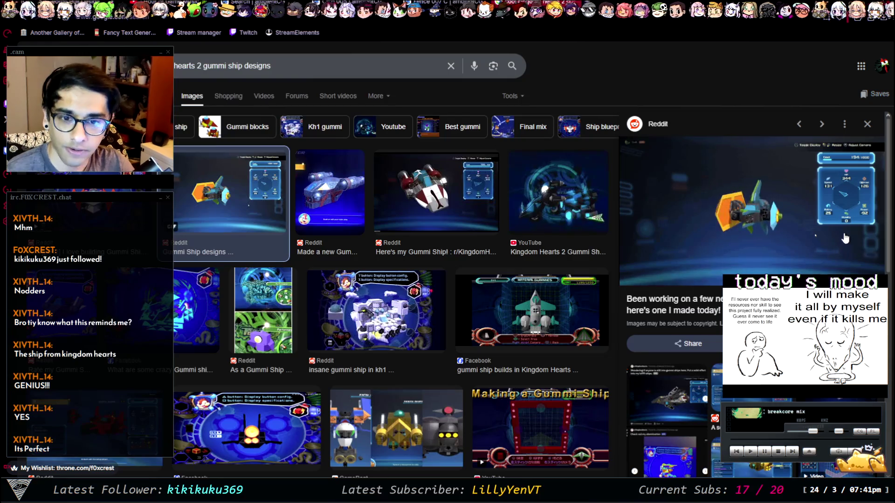
key(Right)
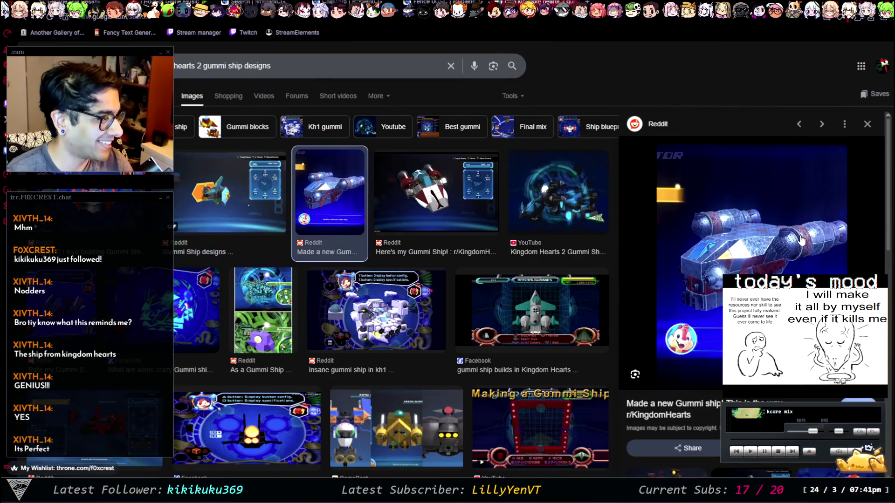
key(Right)
key(Right)
key(Right)
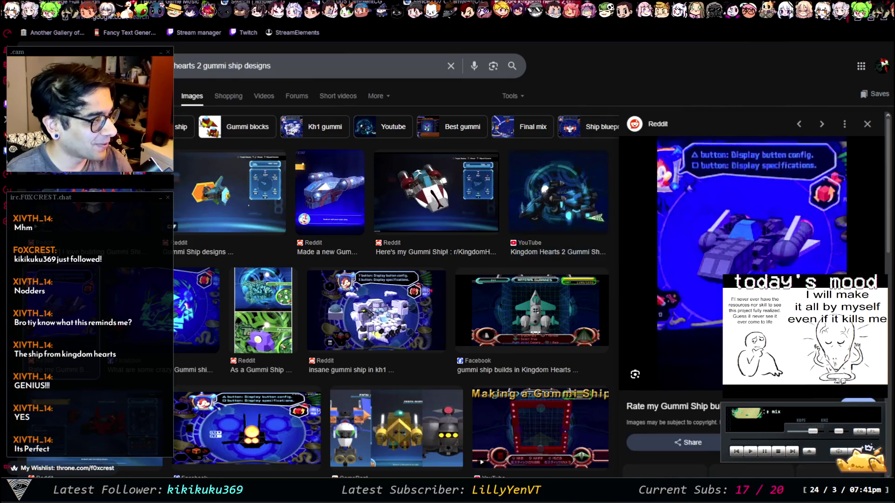
key(Right)
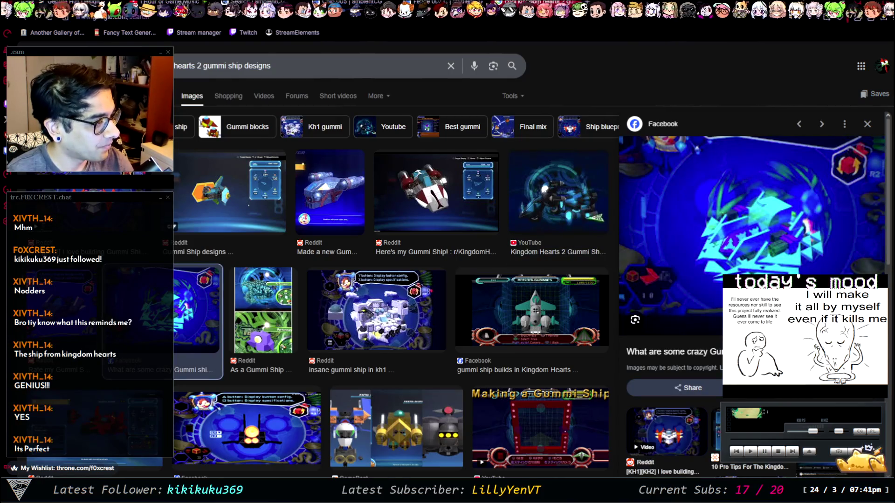
key(Right)
key(Right)
key(Right)
key(Right)
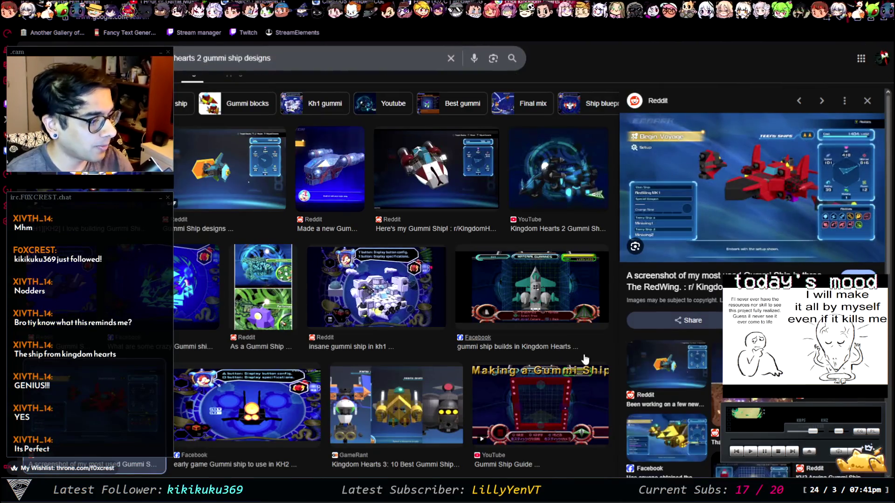
click(539, 407)
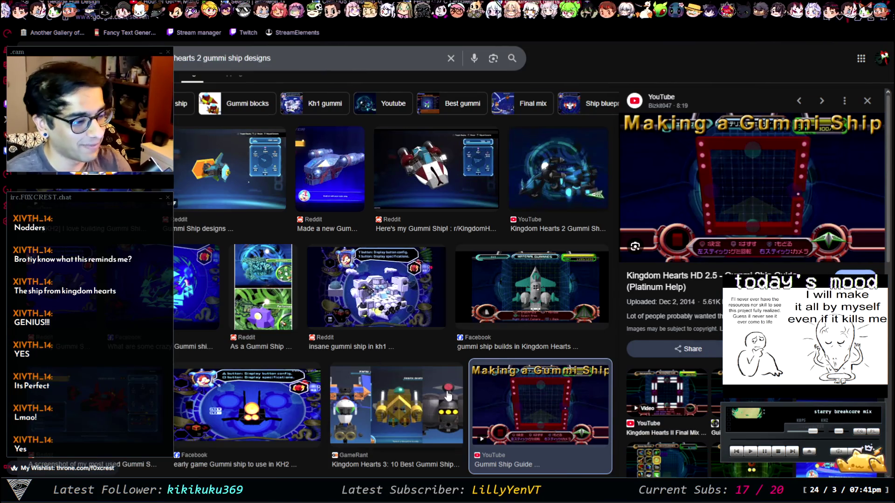
Scroll the gummi ship image results and preview the Facebook and Reddit GummiShip builds
scroll(448, 395, down, 6)
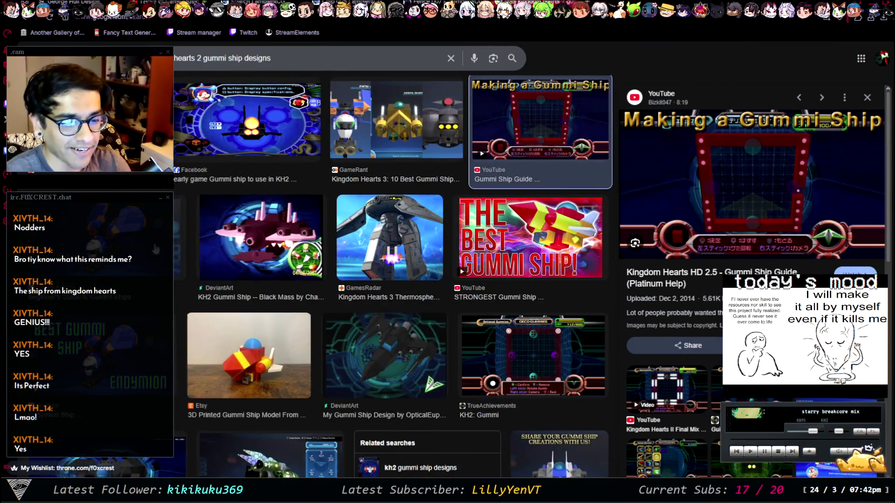
drag(370, 213, 385, 239)
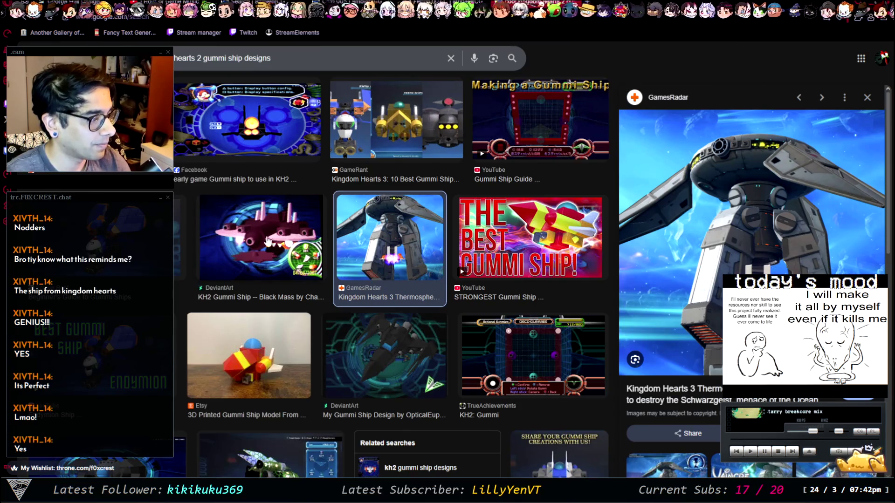
scroll(534, 311, down, 10)
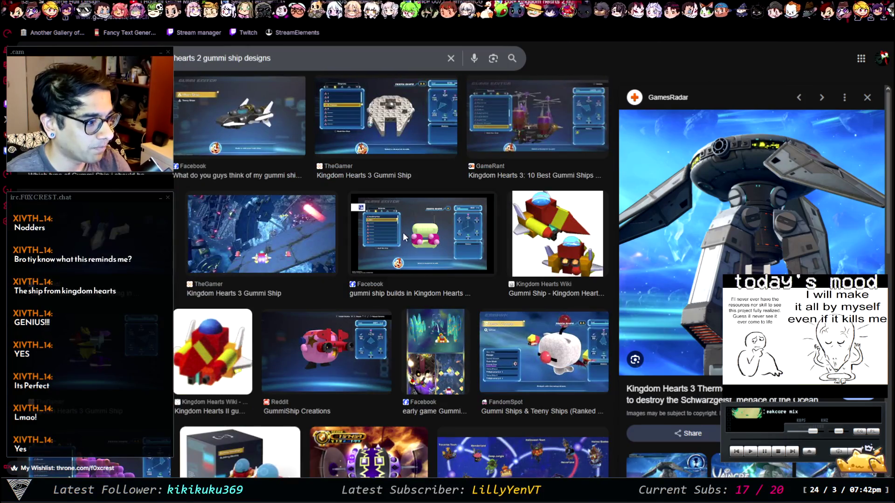
click(403, 237)
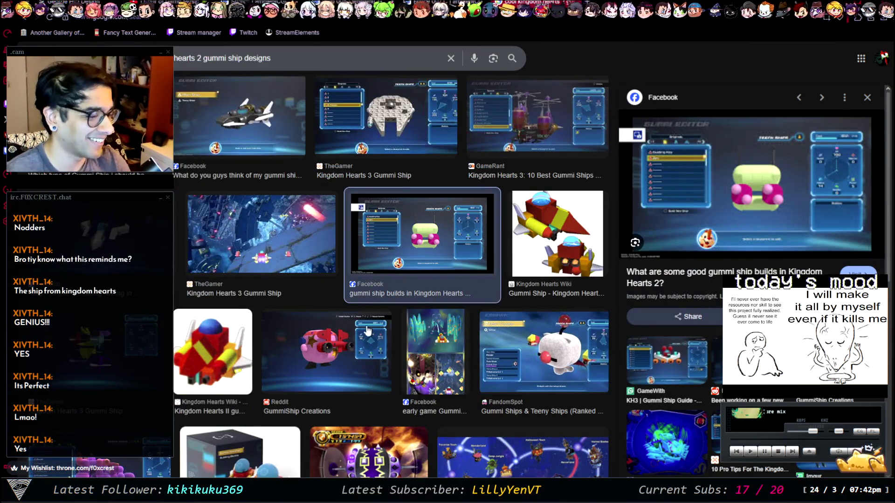
scroll(366, 317, down, 1)
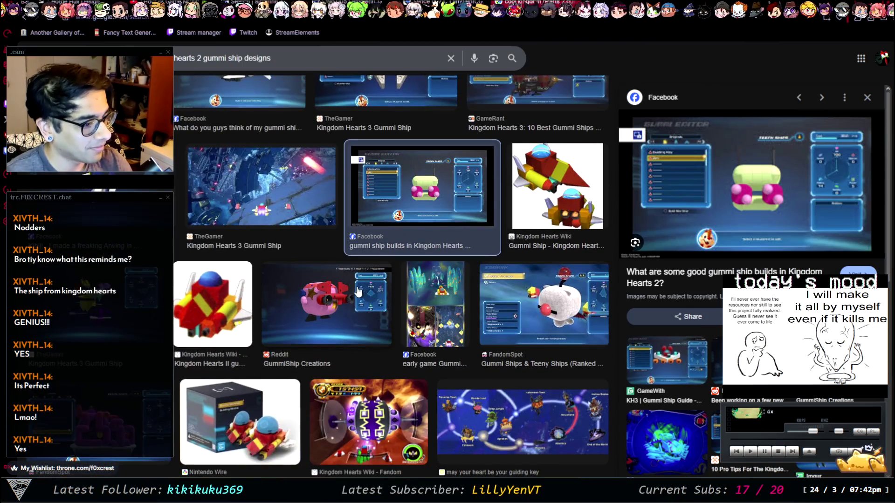
click(356, 289)
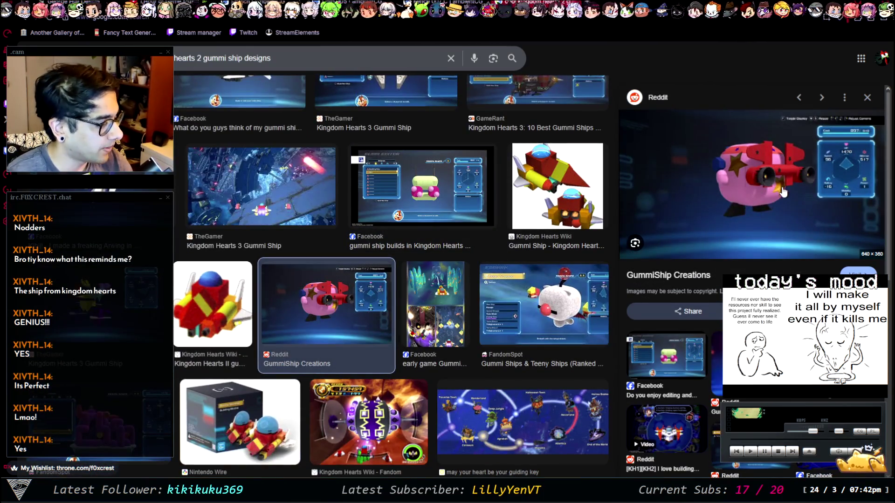
scroll(209, 270, down, 5)
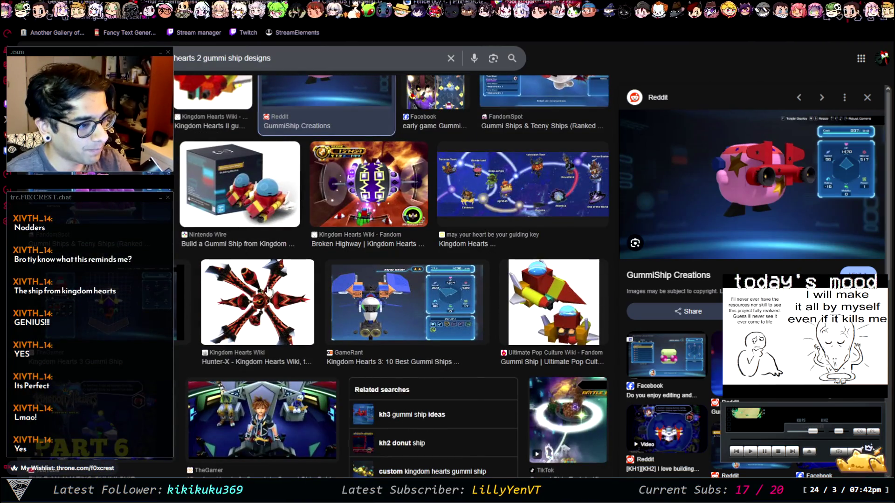
scroll(269, 293, down, 10)
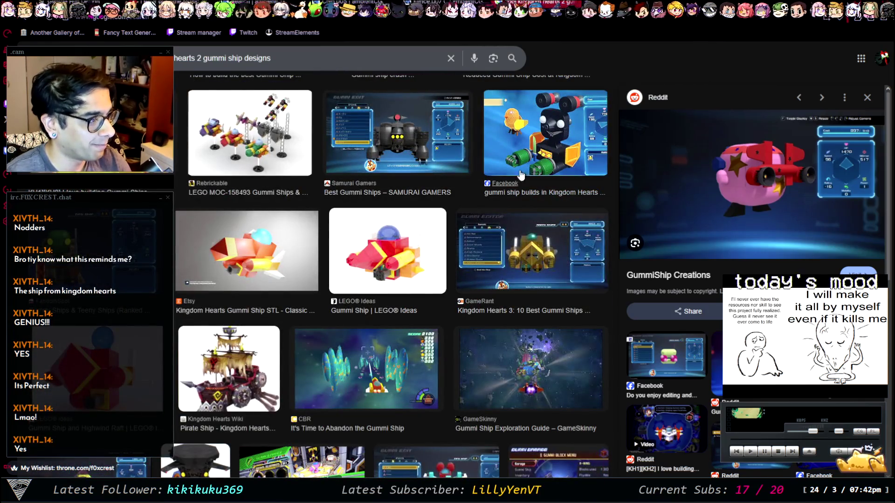
click(534, 155)
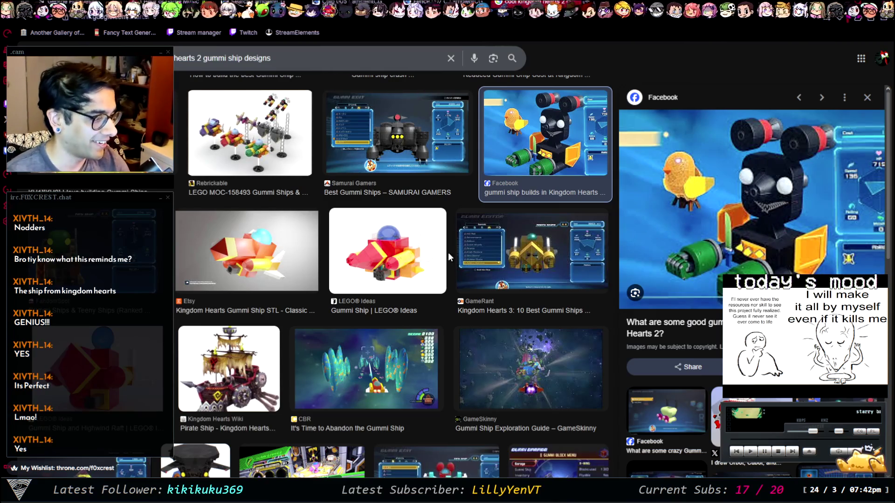
Preview the Imgur 'Gummi Ship's Collection' image and open its full gallery page
scroll(449, 253, down, 7)
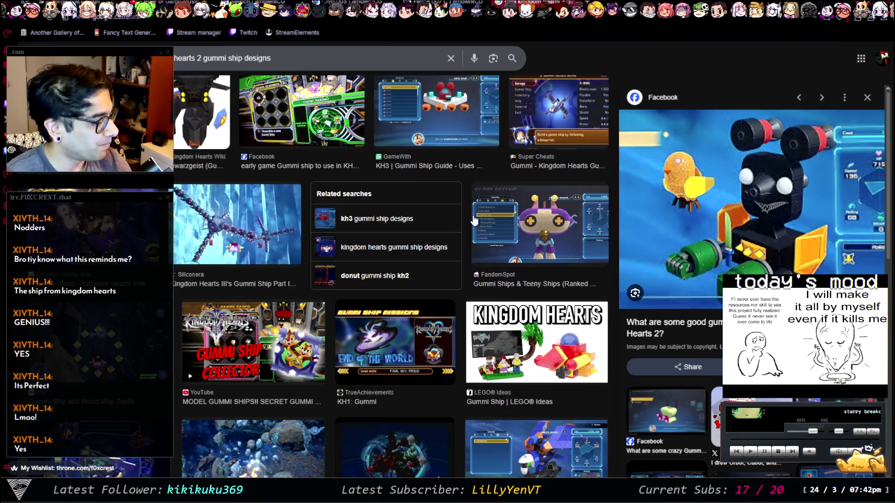
scroll(474, 220, down, 3)
scroll(287, 297, down, 2)
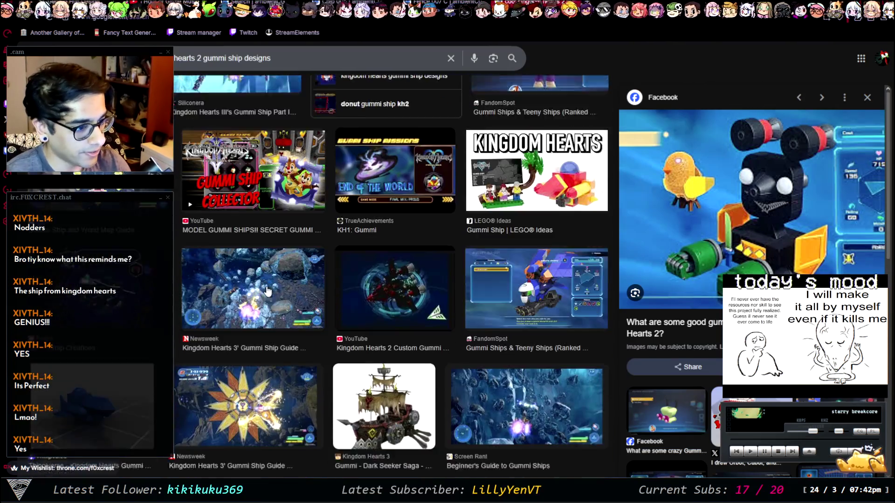
scroll(287, 299, down, 3)
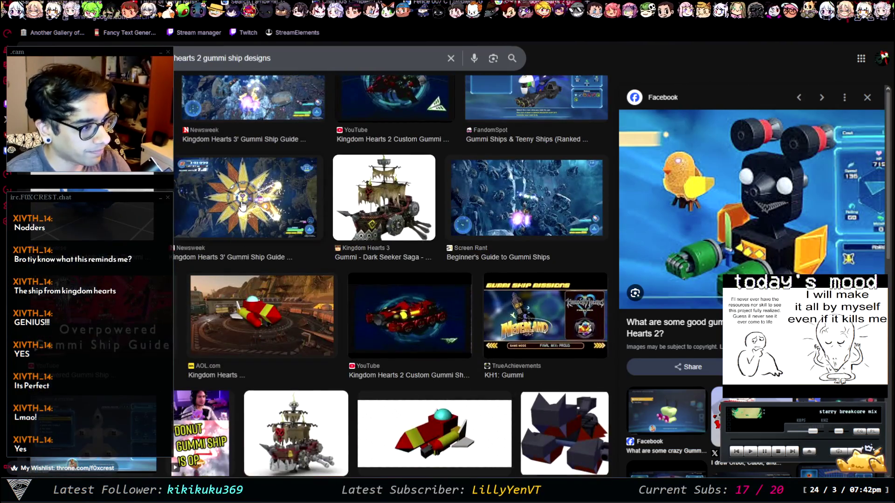
scroll(469, 206, down, 2)
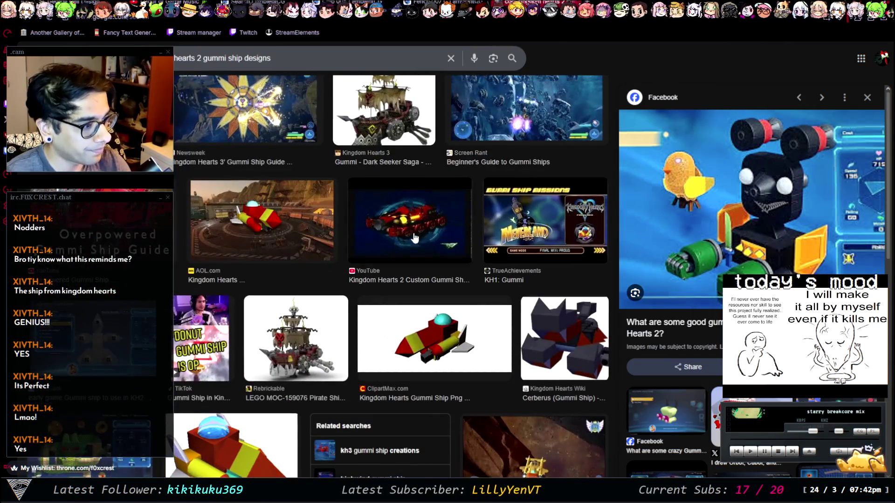
scroll(475, 211, down, 5)
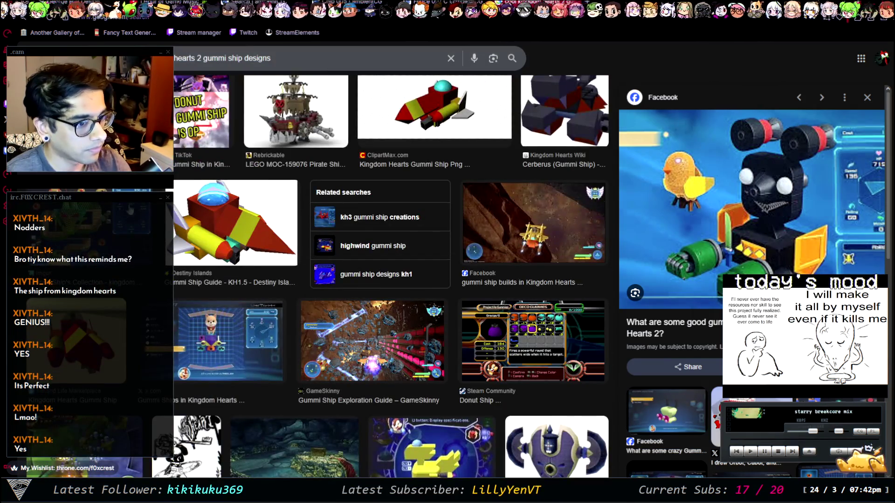
click(92, 220)
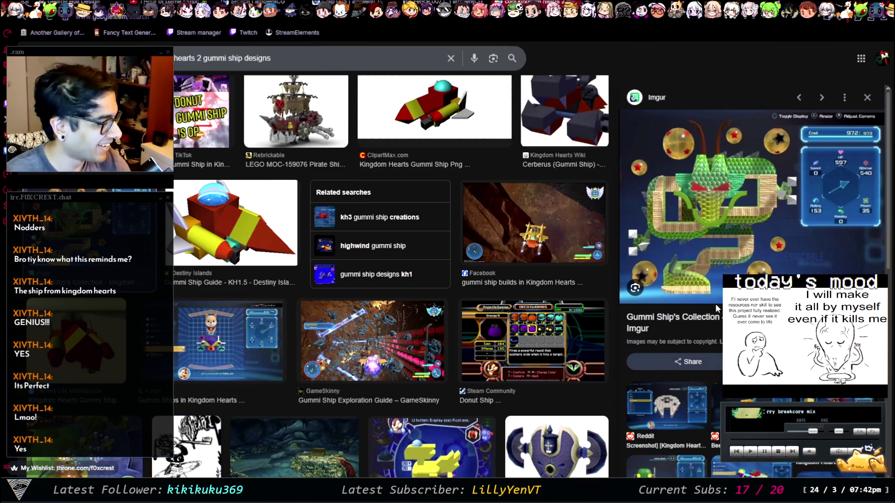
click(713, 320)
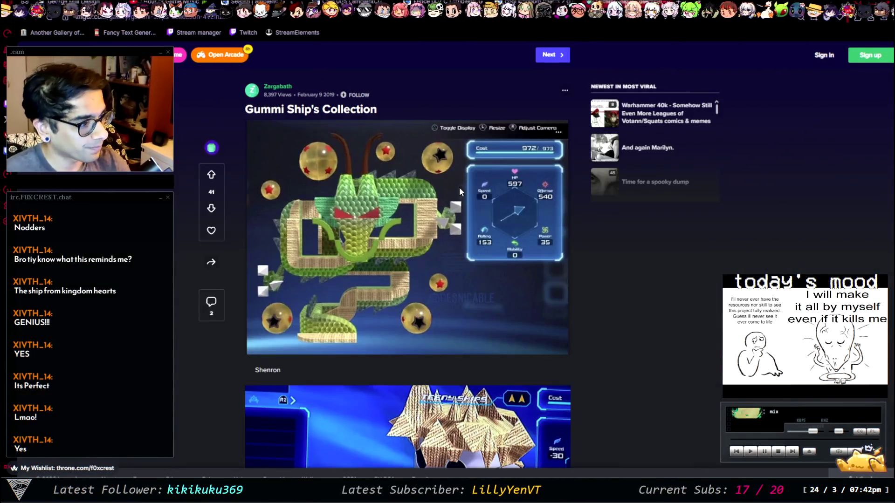
Scroll the Imgur gallery down to Blue Bug and the comments, then return to Google Images
scroll(661, 253, down, 5)
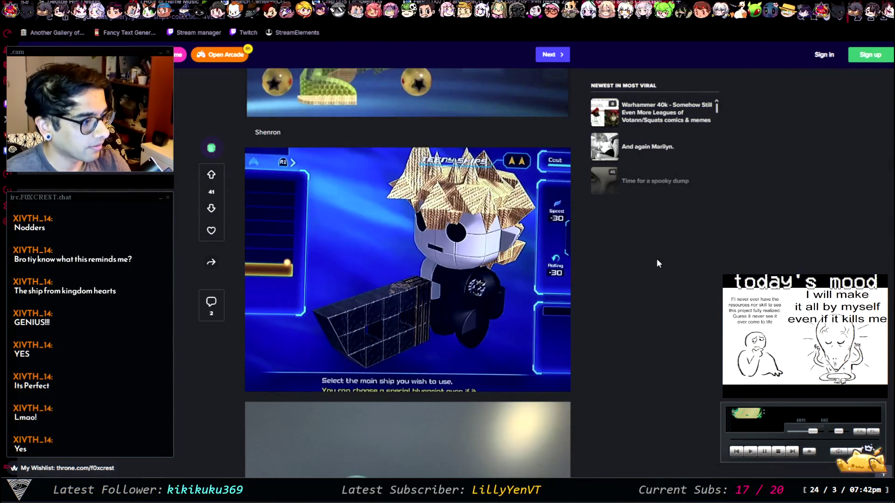
scroll(642, 267, down, 8)
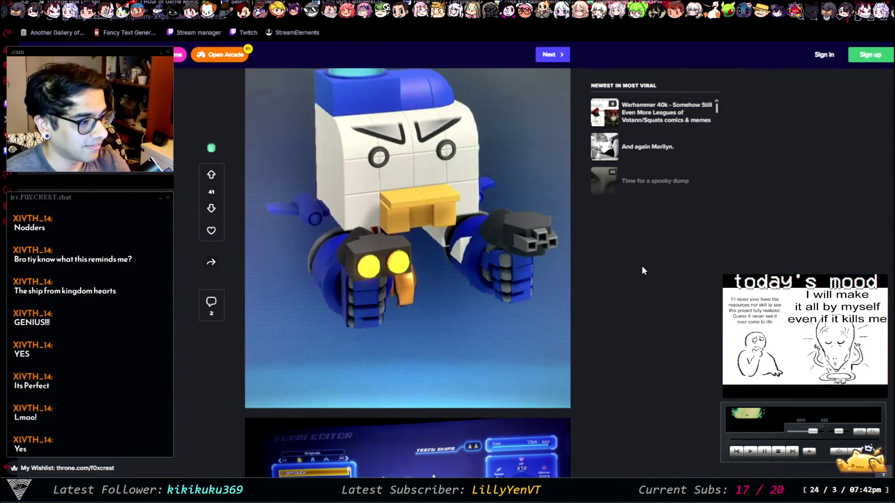
scroll(641, 266, down, 7)
scroll(642, 266, down, 5)
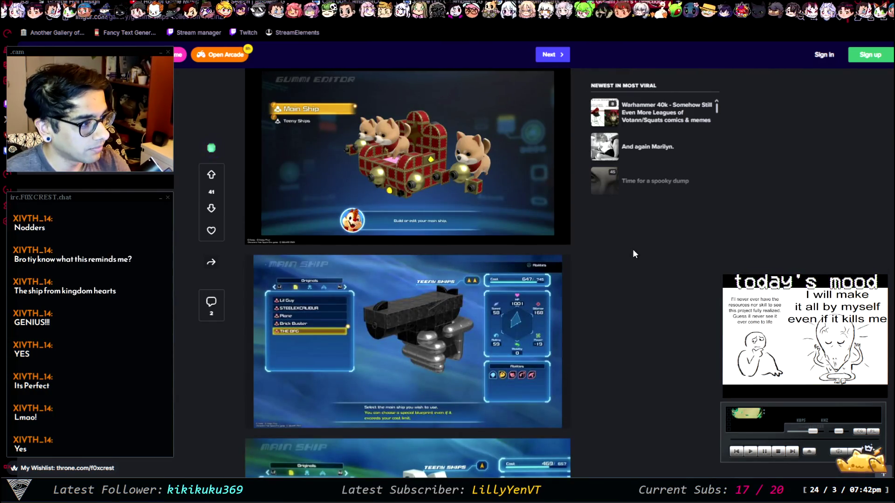
scroll(633, 249, up, 1)
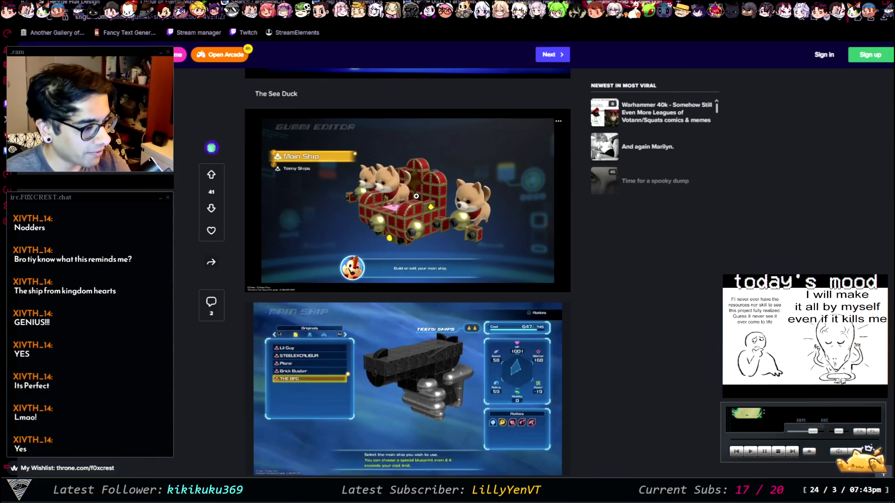
scroll(417, 196, down, 7)
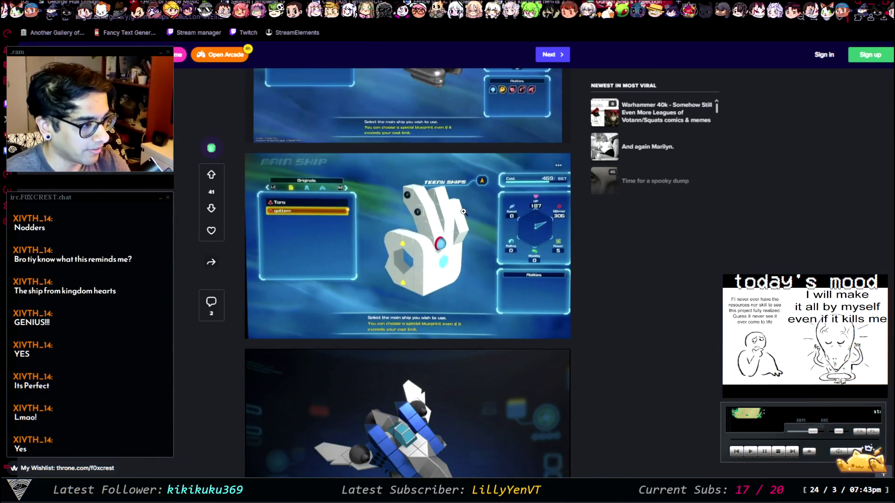
scroll(463, 211, down, 1)
scroll(462, 205, down, 10)
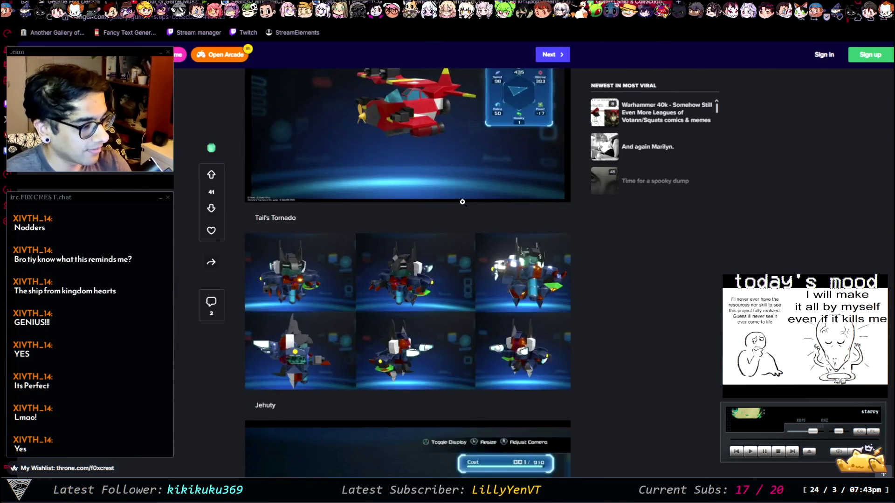
scroll(462, 202, down, 6)
scroll(463, 202, down, 10)
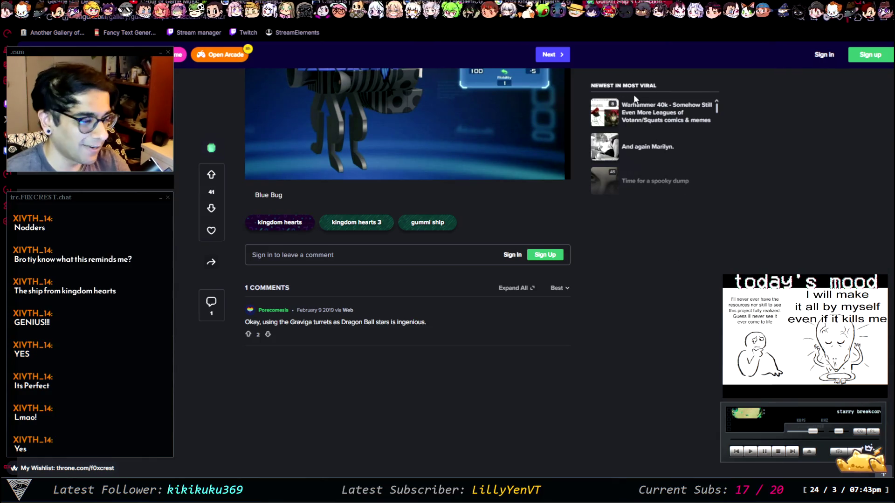
key(ctrl+w)
scroll(563, 199, down, 8)
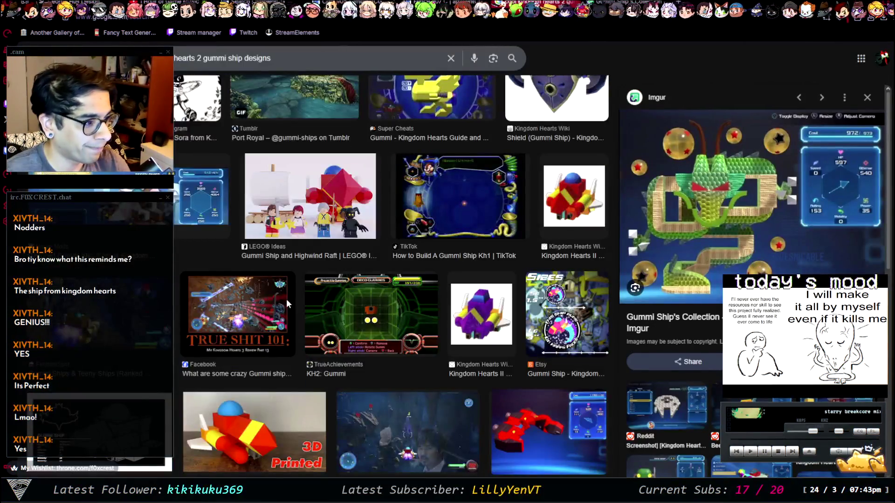
Leave AI Mode and get back to the regular Google web results
scroll(177, 149, up, 15)
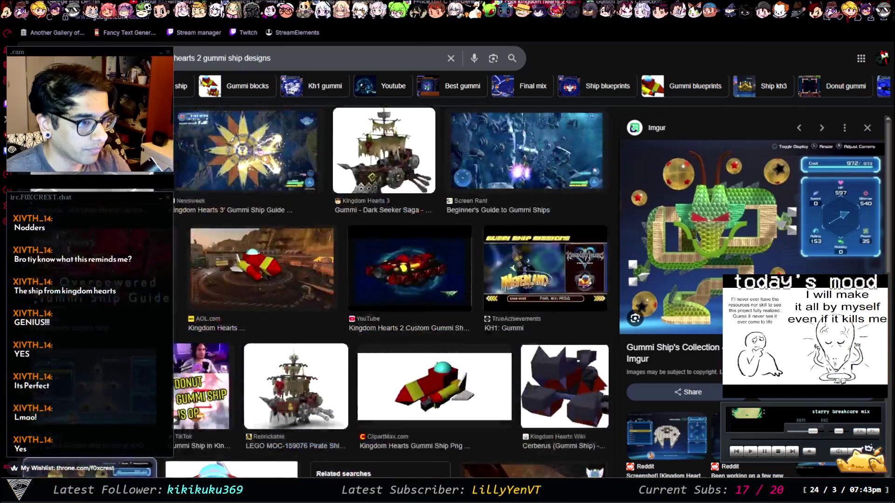
scroll(177, 149, up, 10)
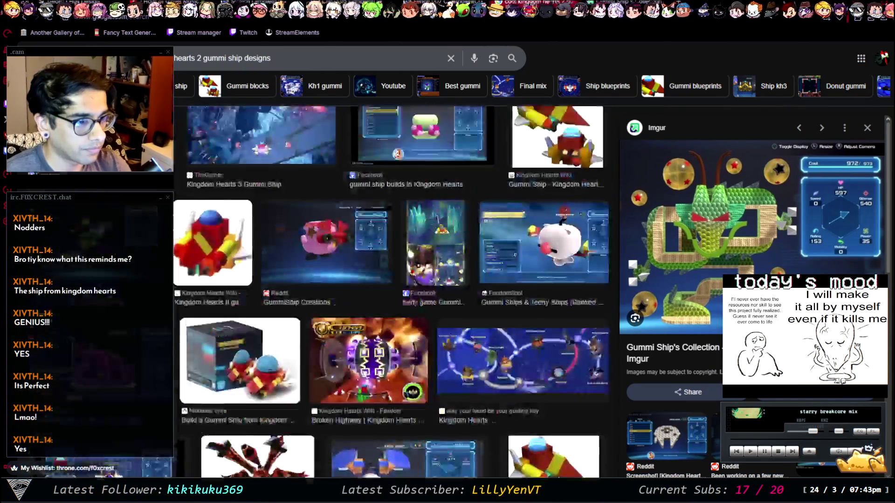
scroll(392, 289, up, 10)
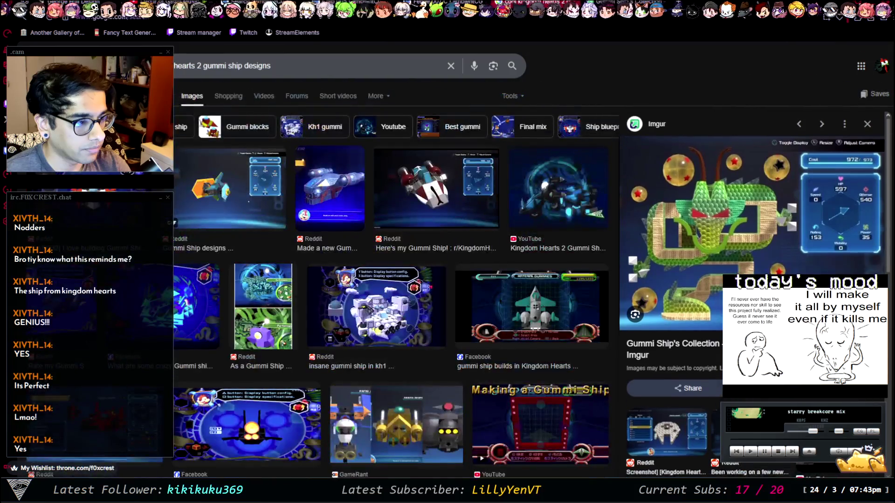
click(131, 96)
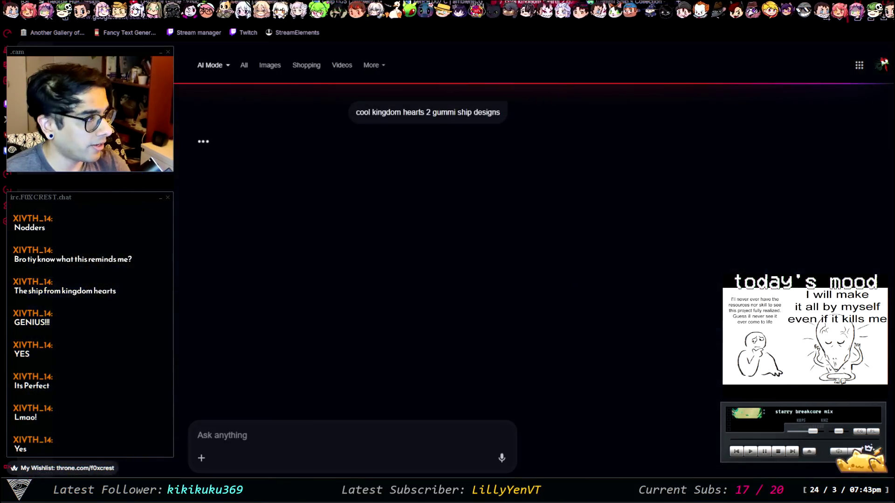
key(alt+Left)
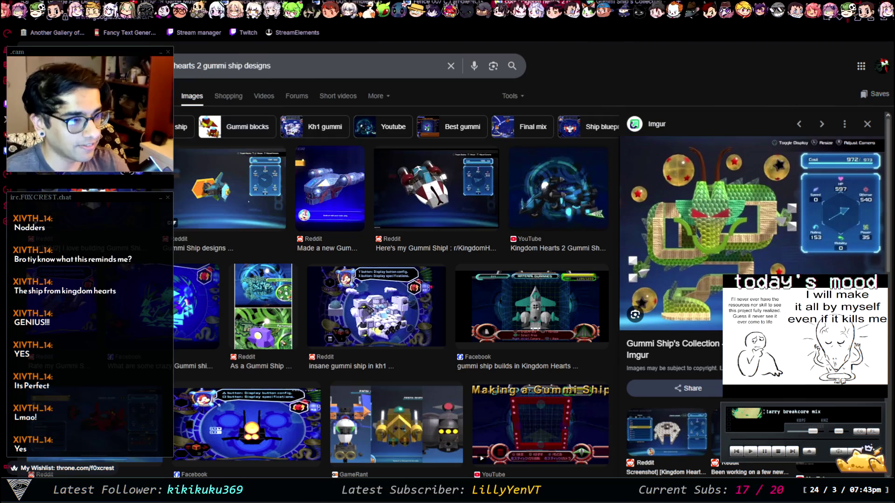
key(alt+Left)
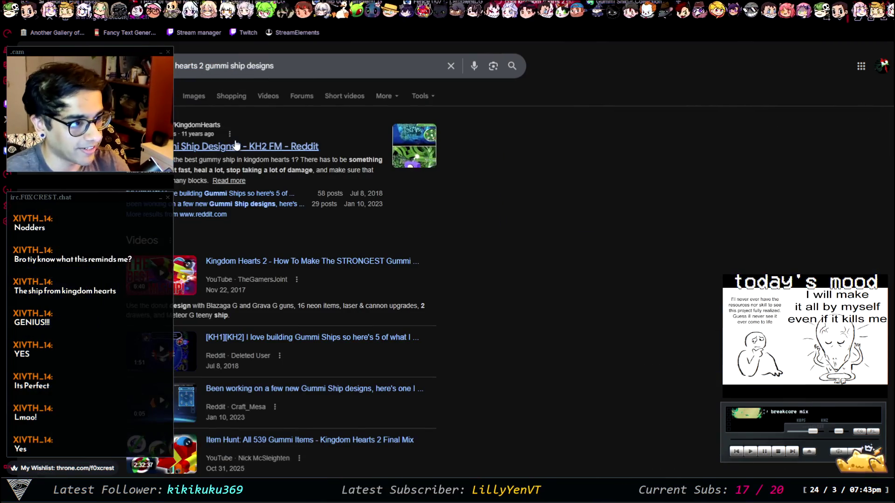
Open the Reddit 'Best Gummi Ship Designs? - KH2 FM' thread in a new tab and view its comments
middle_click(243, 146)
key(ctrl+Tab)
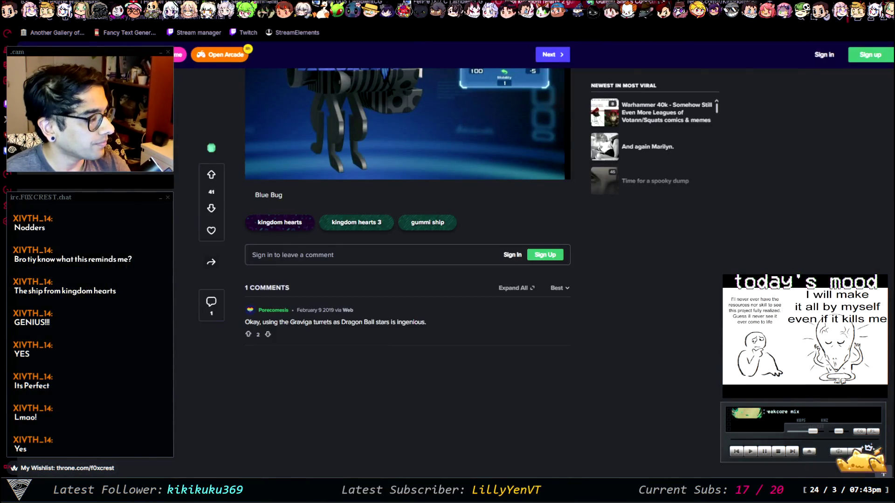
key(ctrl+Tab)
scroll(611, 238, down, 3)
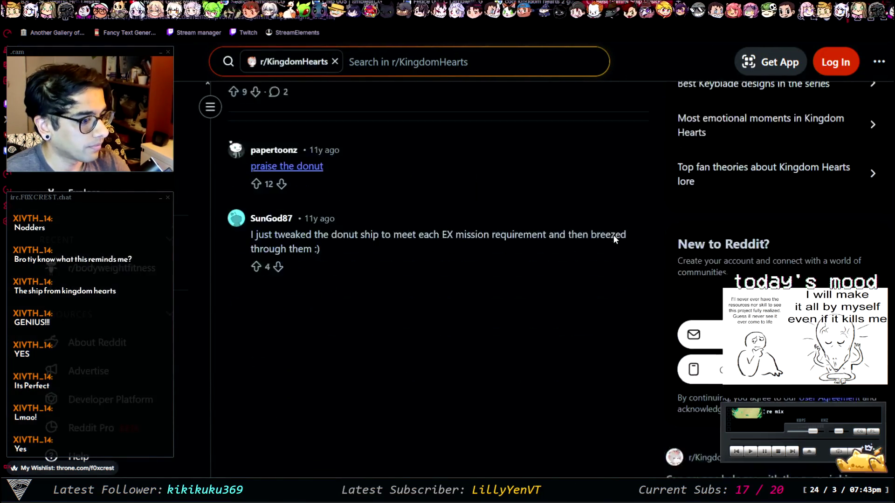
Follow the 'praise the donut' comment link, then back out to the Google results
scroll(354, 209, up, 4)
click(300, 325)
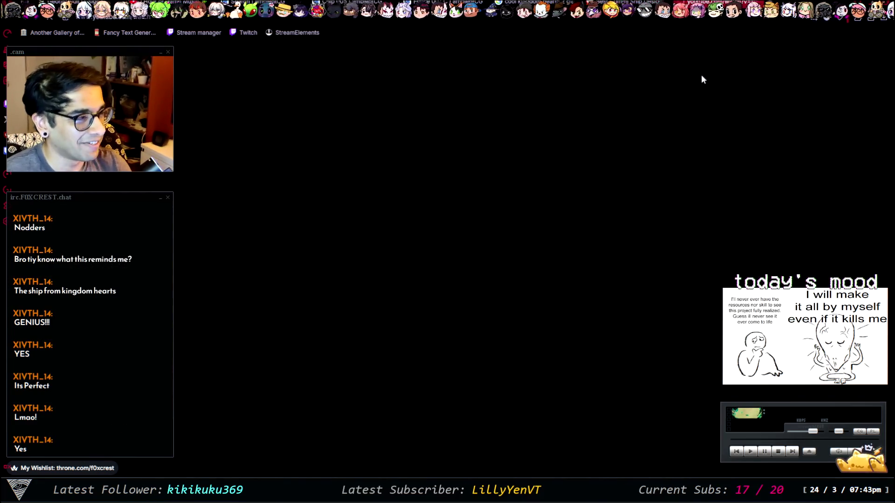
key(alt+Left)
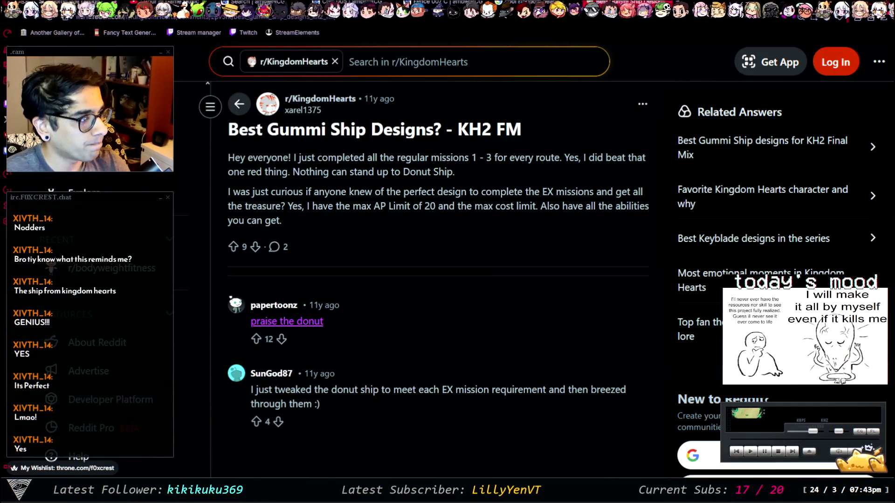
key(alt+Left)
Open the Tumblr KH2 Final Mix gummi ships guide from the results
scroll(538, 252, down, 1)
scroll(538, 252, down, 8)
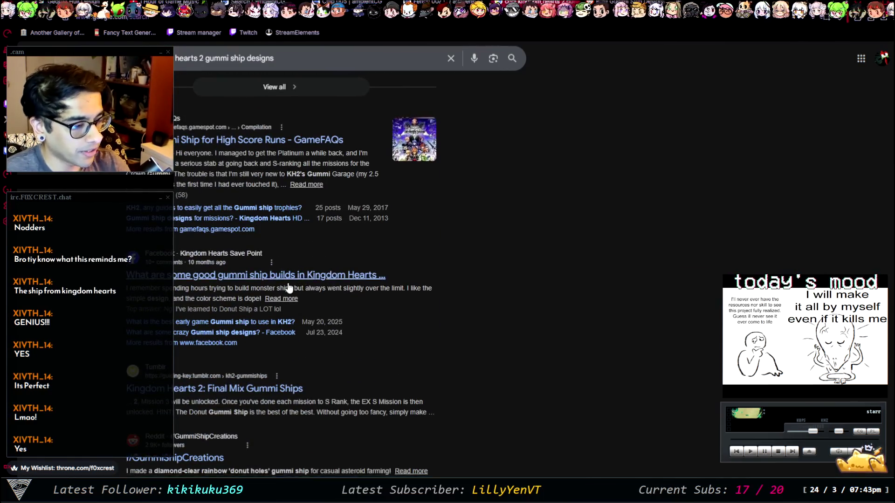
scroll(289, 287, down, 4)
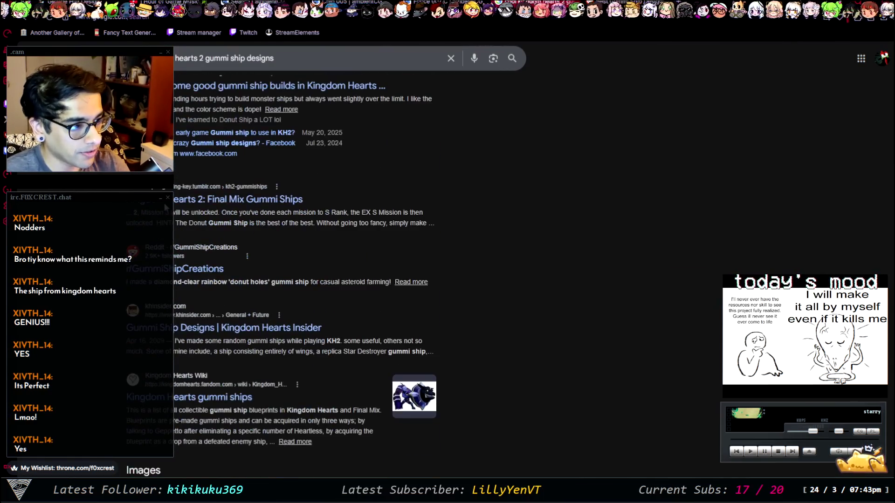
click(269, 201)
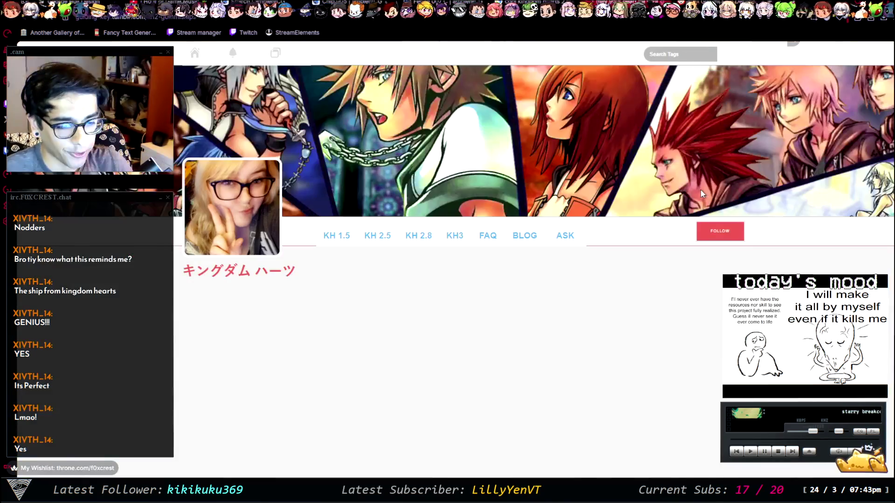
Read the Tumblr mission list and blueprint sections, then return to the 'hearts 2 gummi ship designs' results
scroll(568, 262, down, 15)
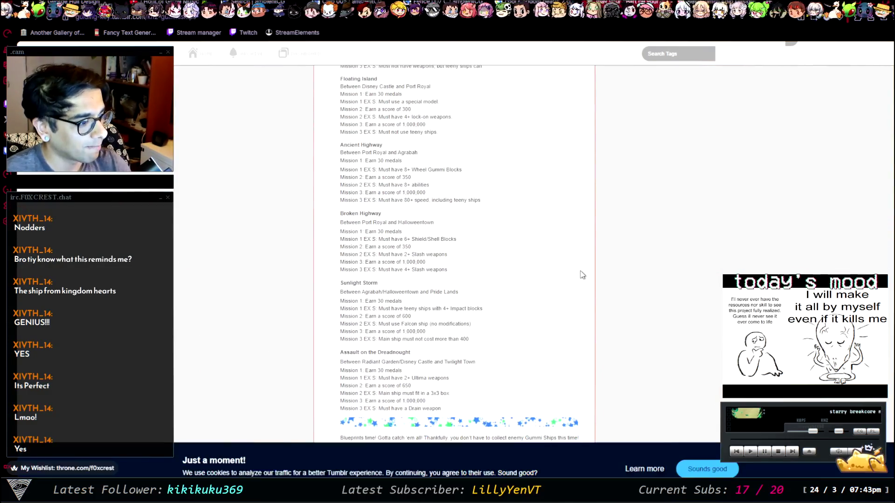
scroll(584, 275, down, 8)
scroll(584, 275, down, 20)
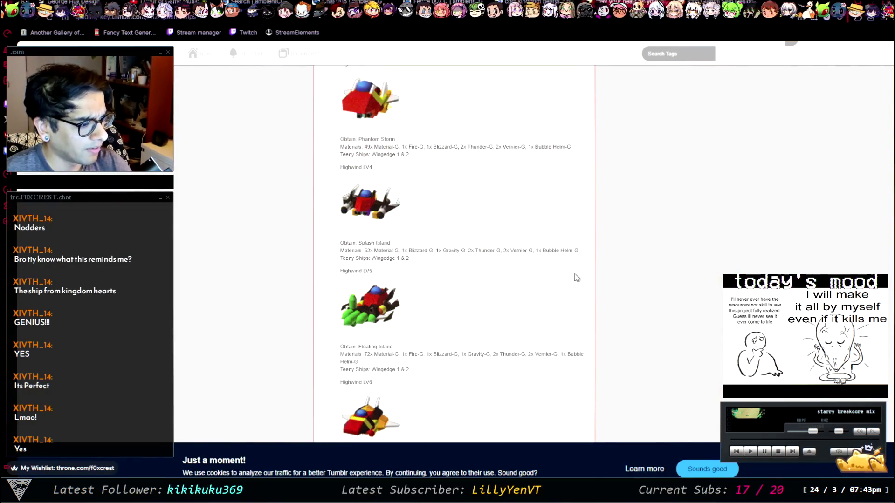
scroll(568, 260, down, 15)
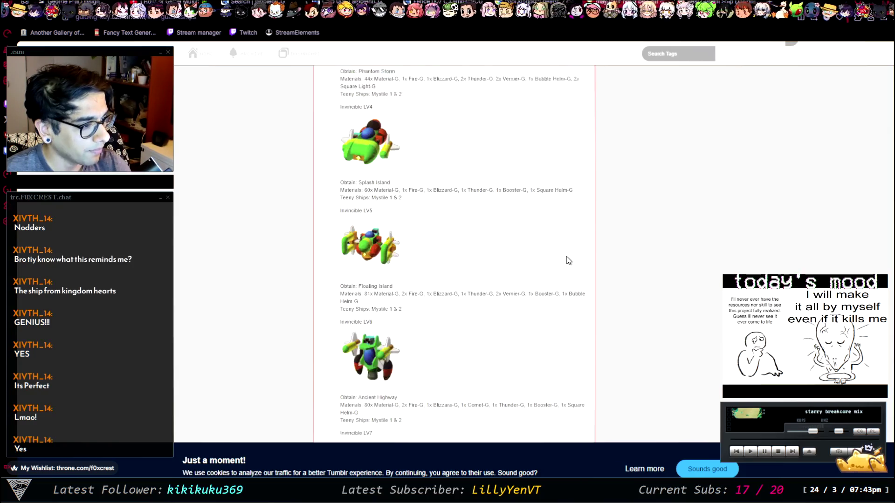
scroll(583, 251, down, 15)
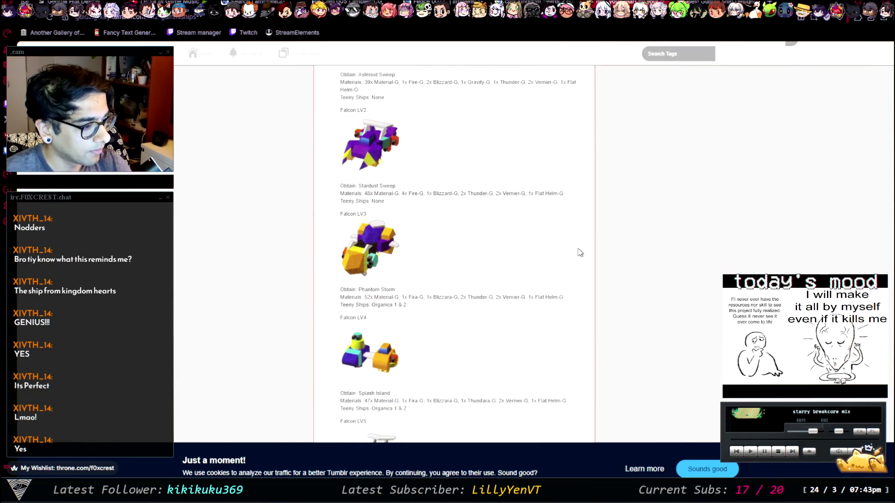
scroll(587, 244, down, 15)
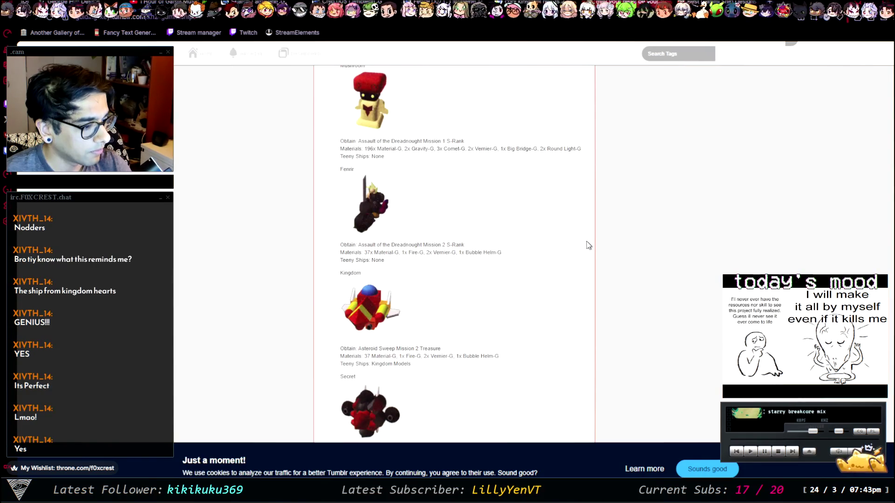
scroll(395, 228, up, 6)
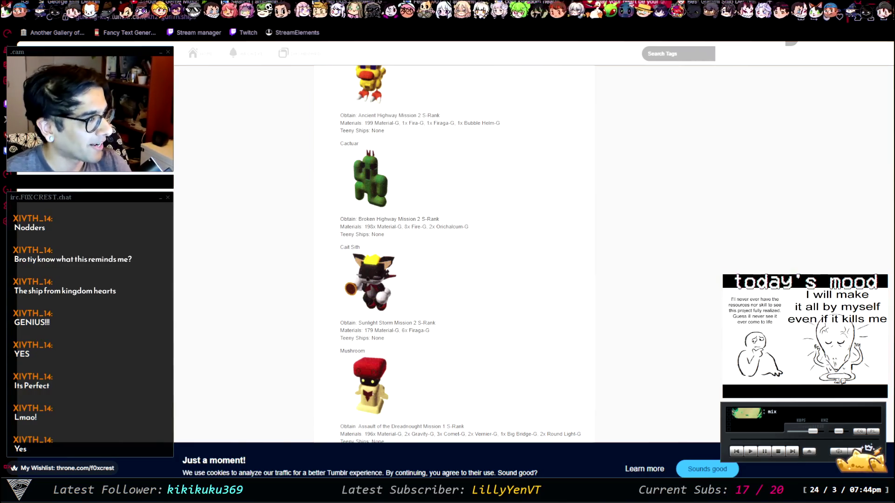
key(alt+Left)
scroll(416, 283, down, 3)
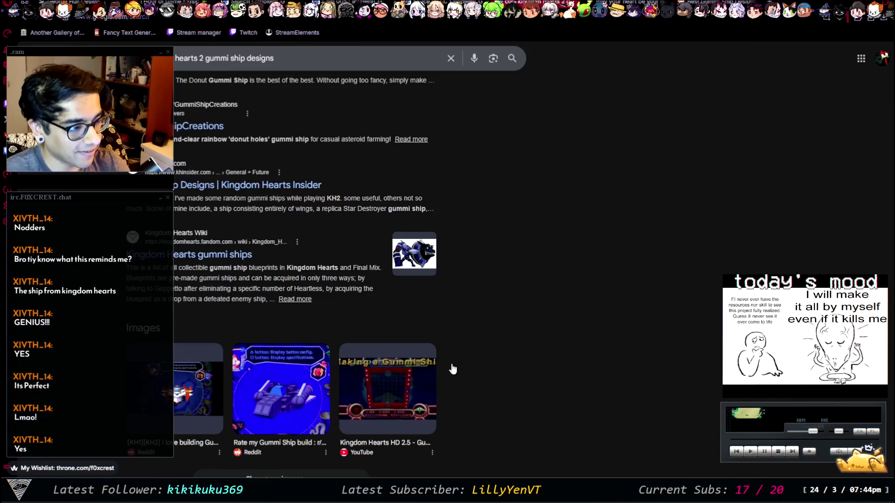
Open the Reddit post 'I love building Gummi Ships so here's 5 of what I have' via the first image result
scroll(471, 367, down, 6)
scroll(500, 345, down, 1)
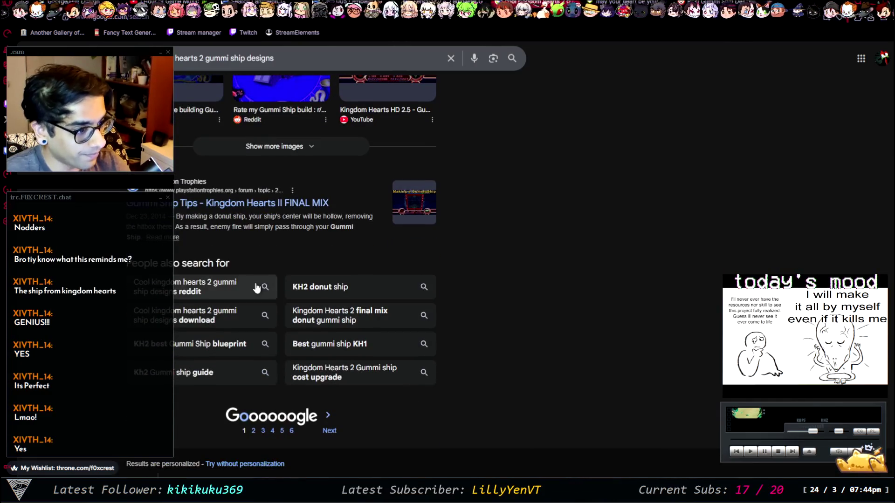
scroll(329, 243, up, 4)
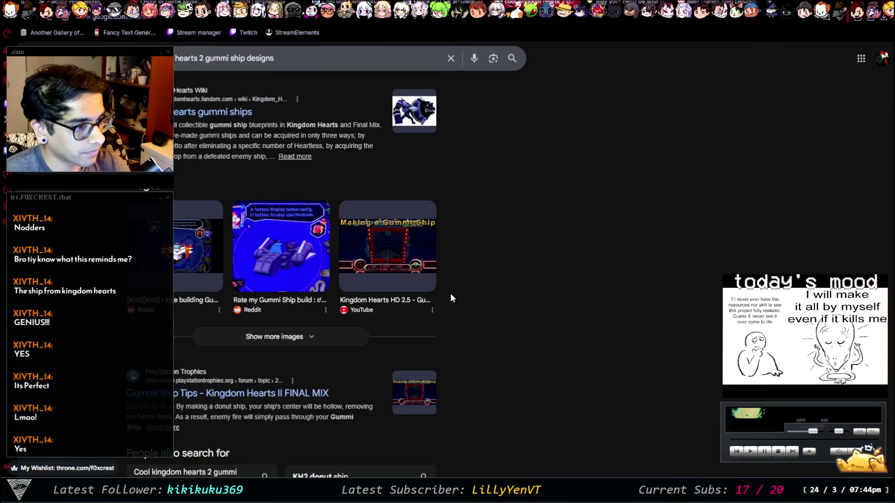
click(177, 272)
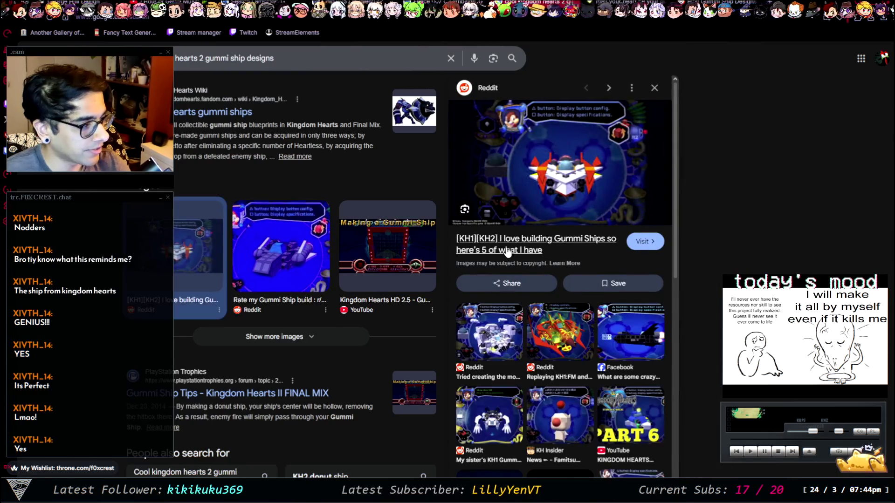
click(509, 251)
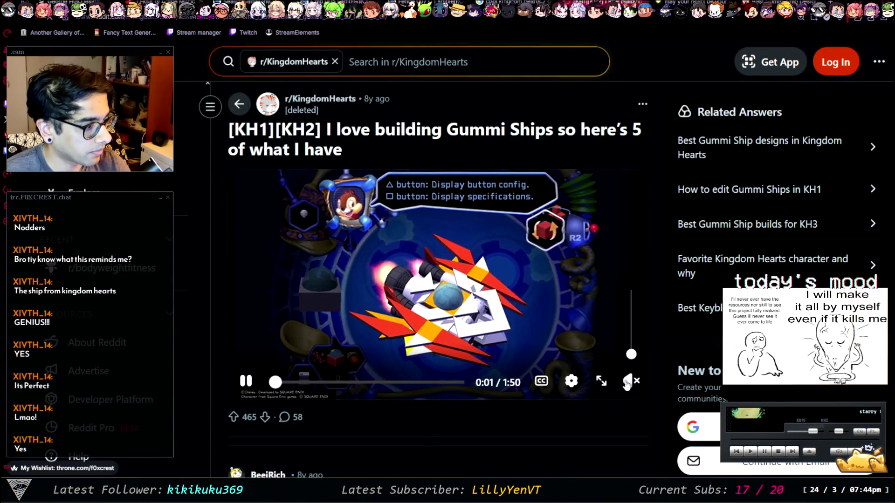
Pause the gummi ship video and view a commenter's linked ship image
mouse_move(591, 388)
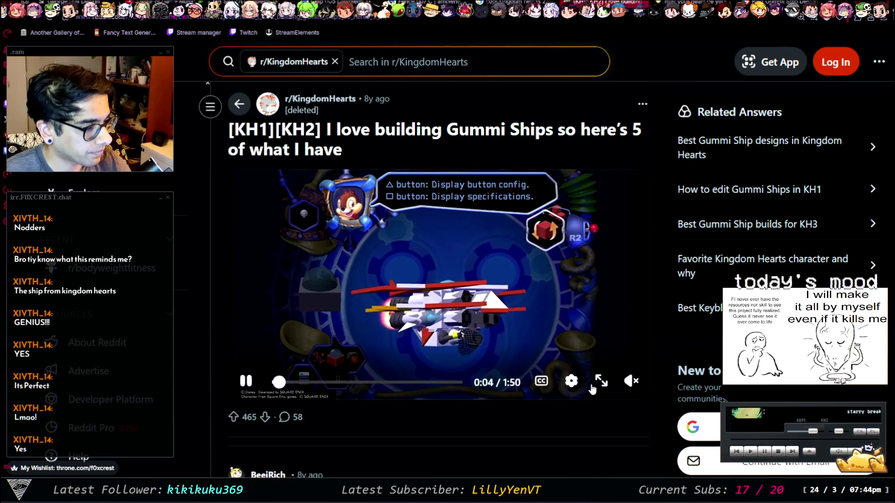
click(333, 204)
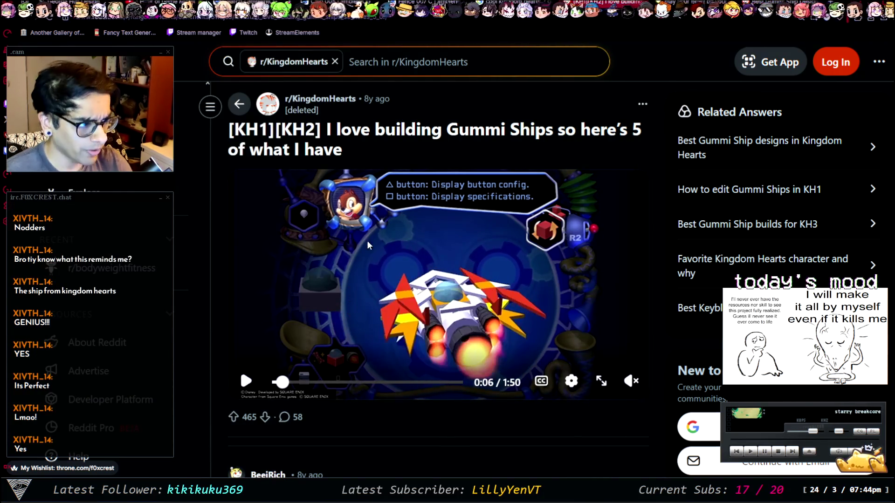
scroll(415, 388, down, 5)
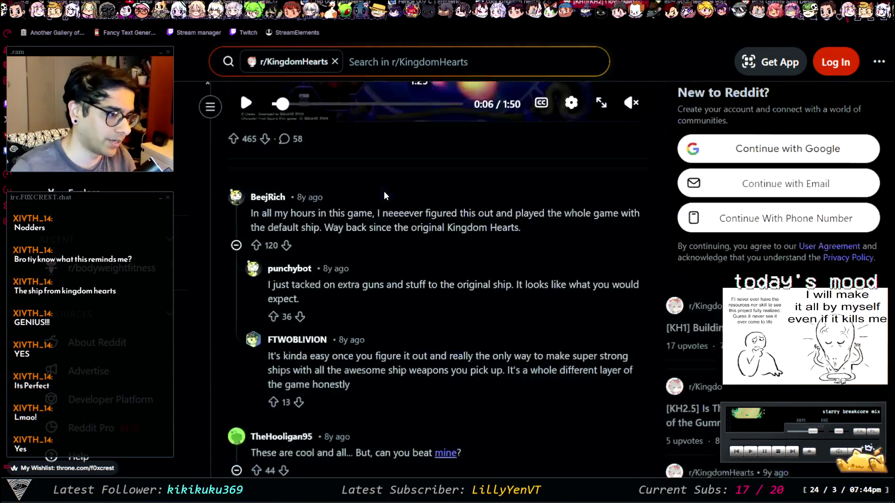
scroll(415, 388, down, 5)
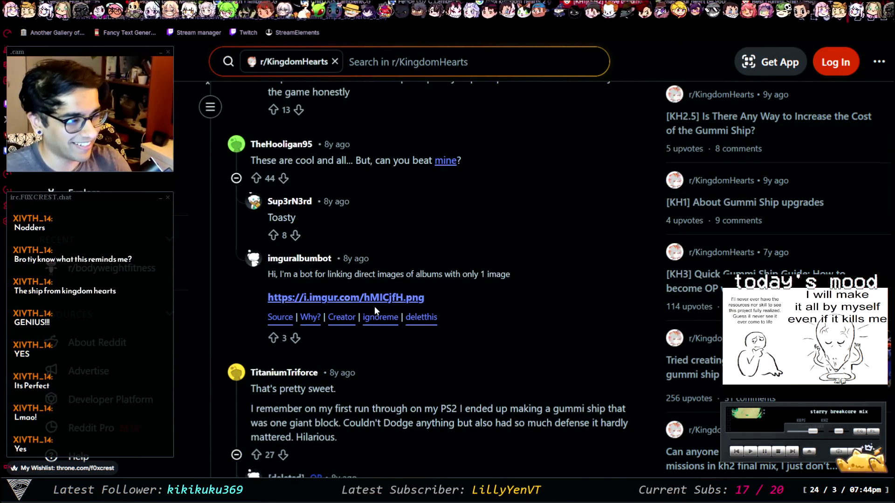
click(445, 163)
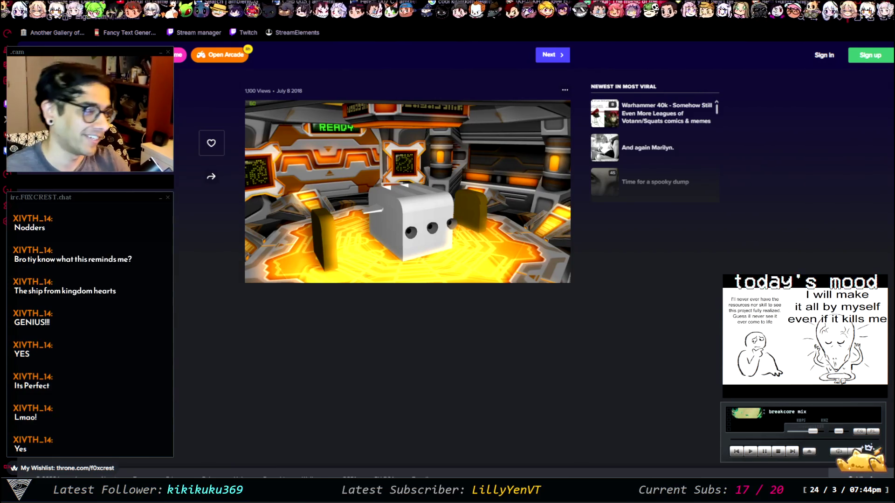
key(alt+Left)
Open the Awkward Zombie comic from the 'this gem' link in a reply
scroll(420, 289, down, 6)
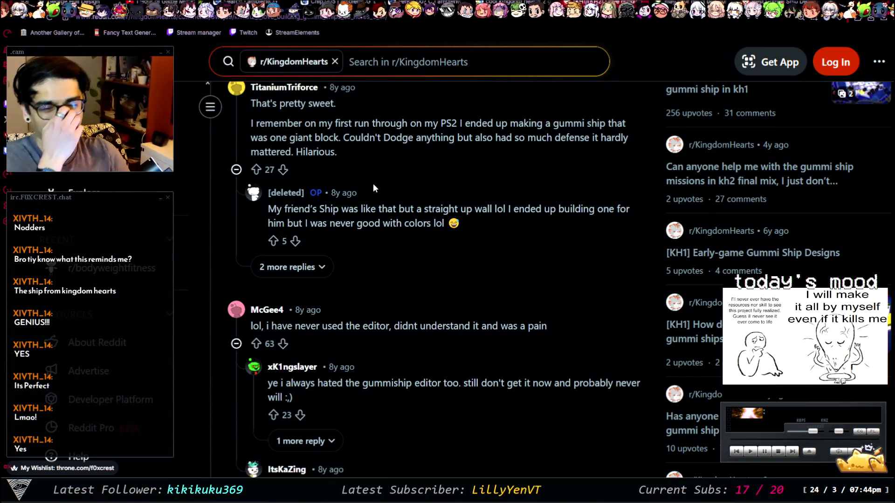
scroll(401, 162, down, 7)
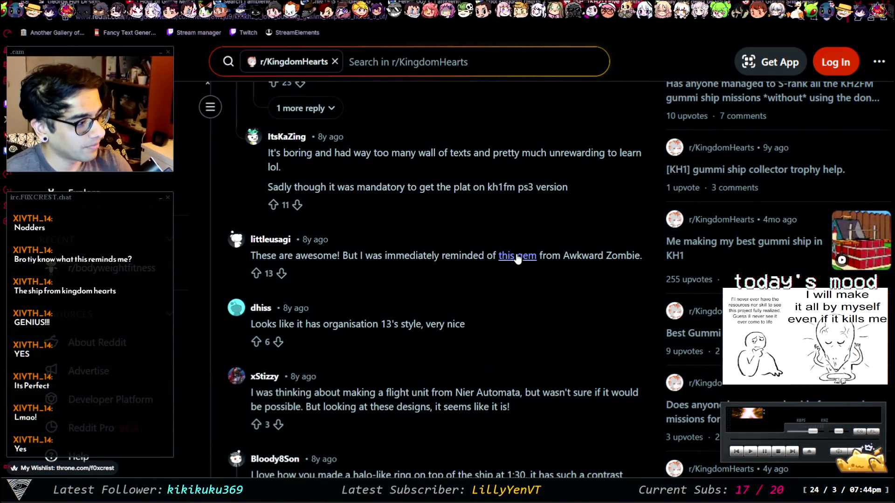
click(518, 255)
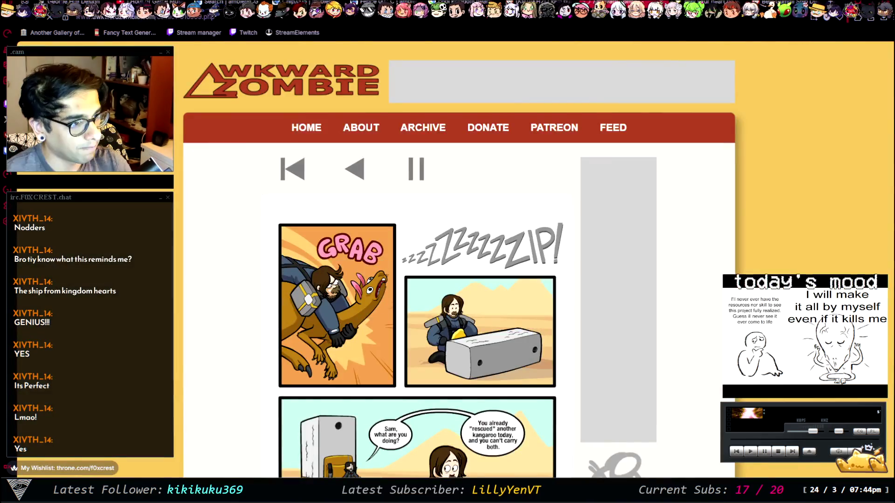
scroll(700, 232, down, 3)
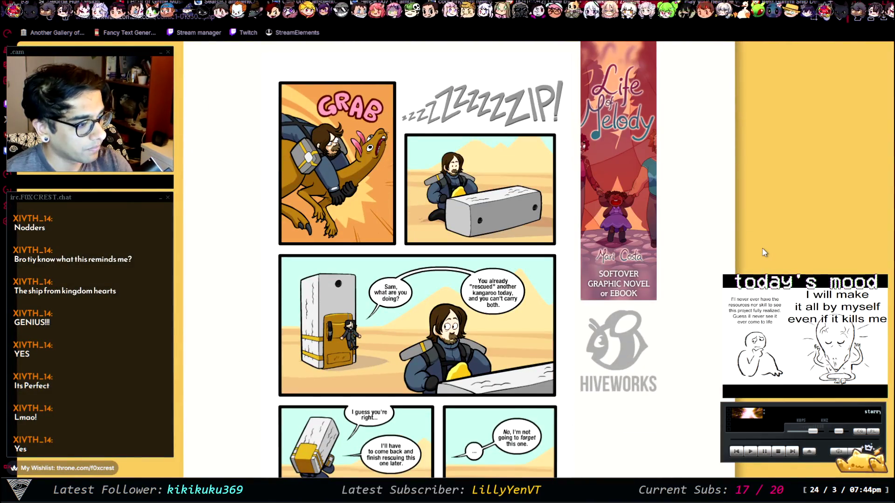
scroll(762, 253, down, 10)
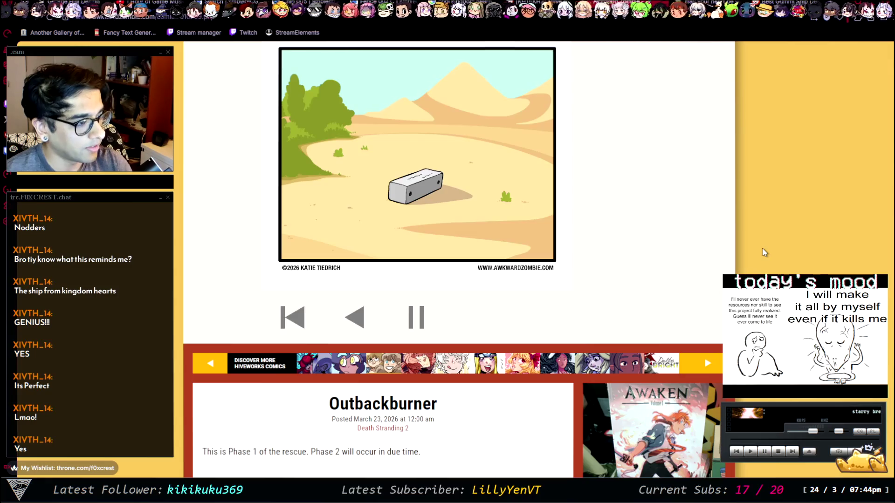
scroll(764, 252, up, 3)
scroll(764, 252, up, 9)
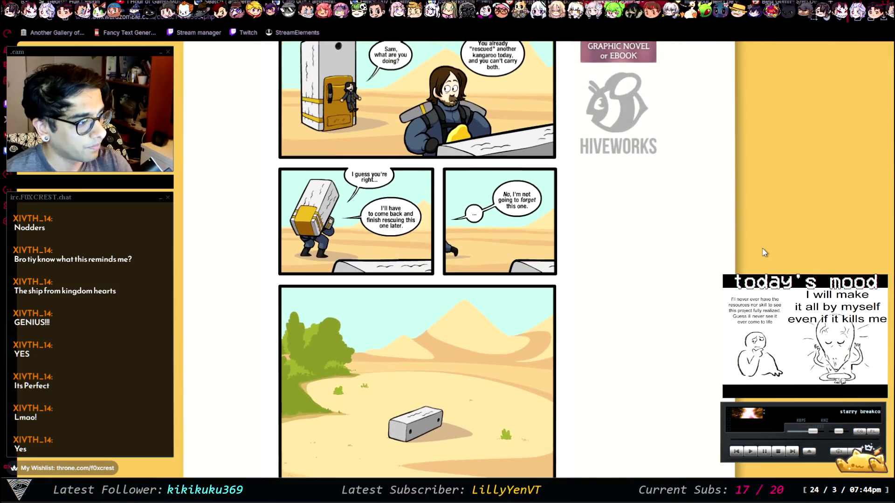
scroll(345, 307, down, 3)
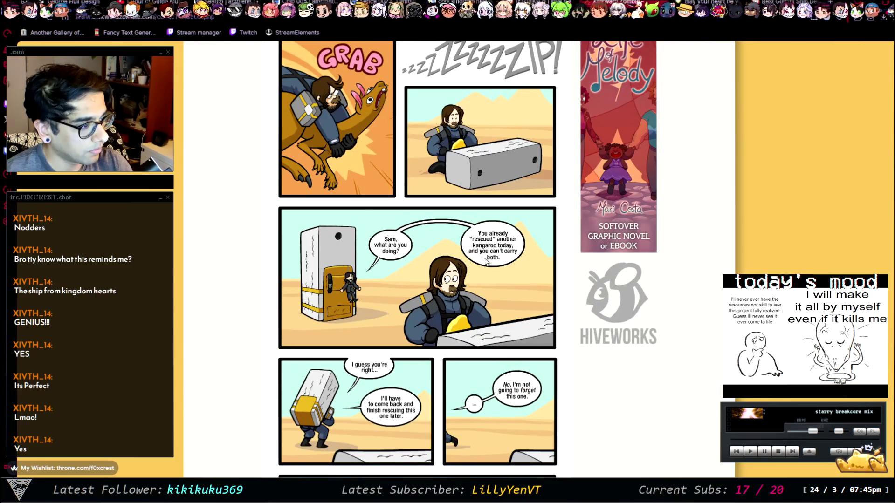
scroll(451, 274, down, 1)
scroll(450, 275, down, 4)
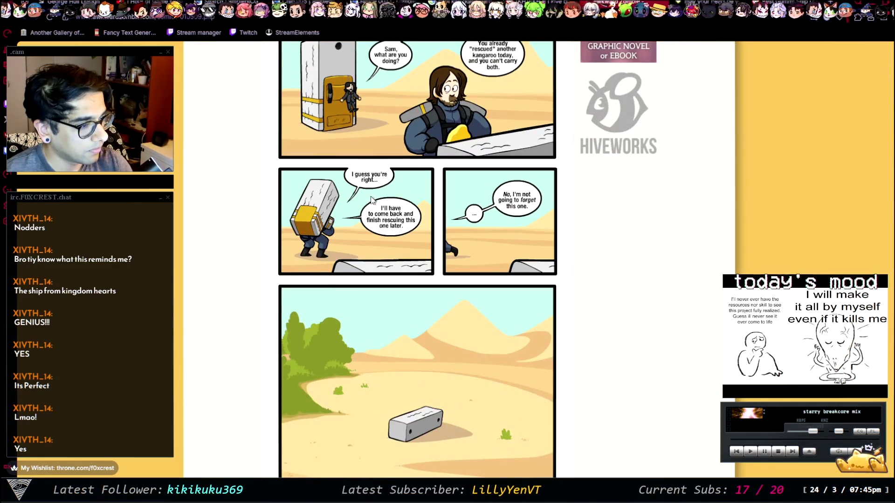
scroll(524, 247, down, 4)
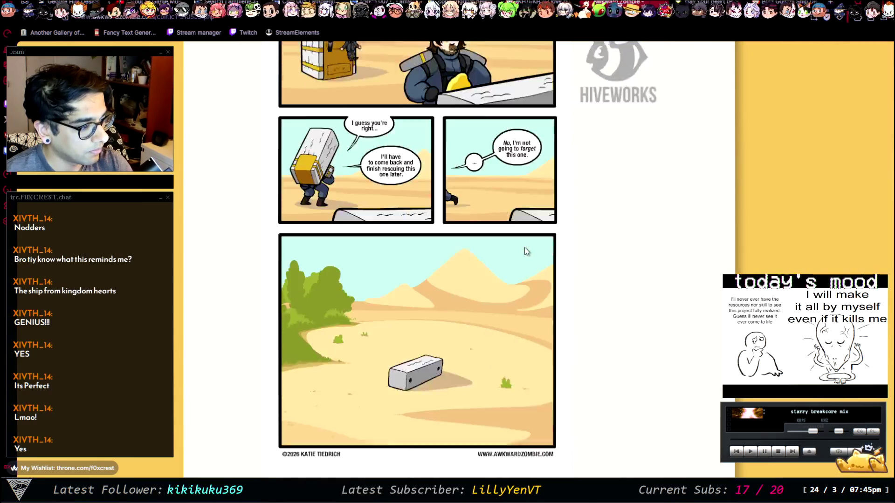
scroll(499, 309, down, 3)
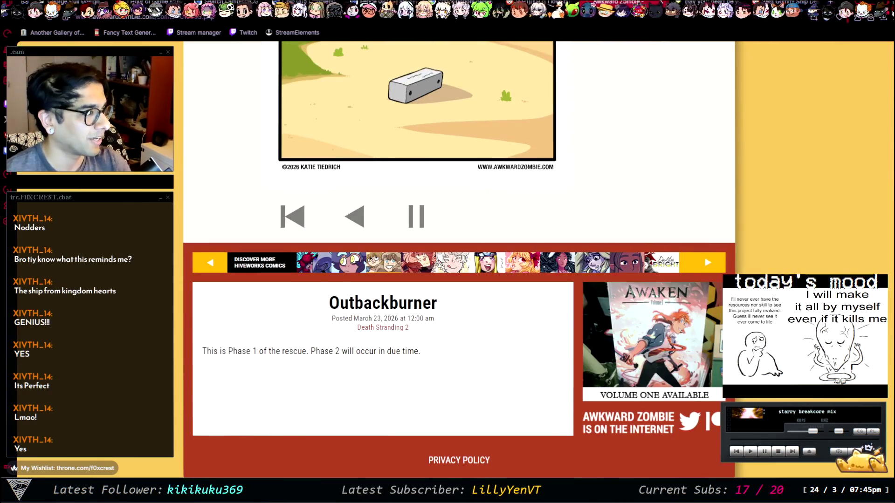
key(ctrl+w)
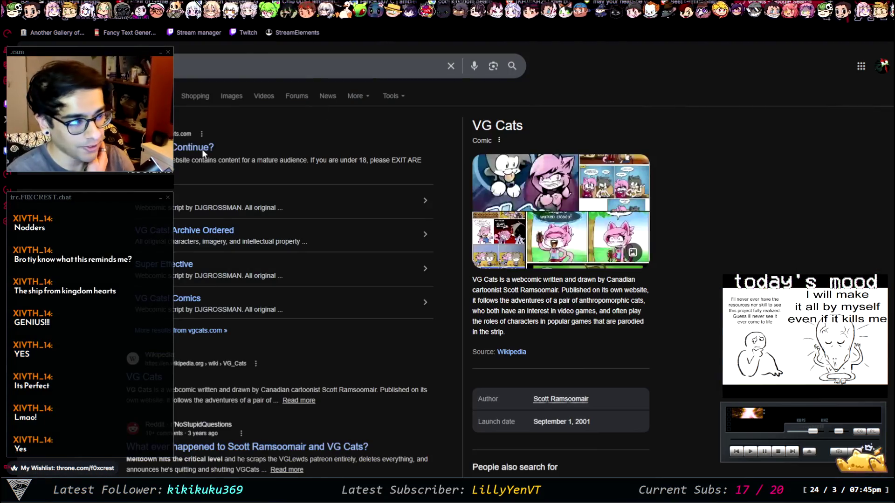
Open the VG Cats 'Continue?' result, then bring the Paint drone sketch back to the front
click(195, 148)
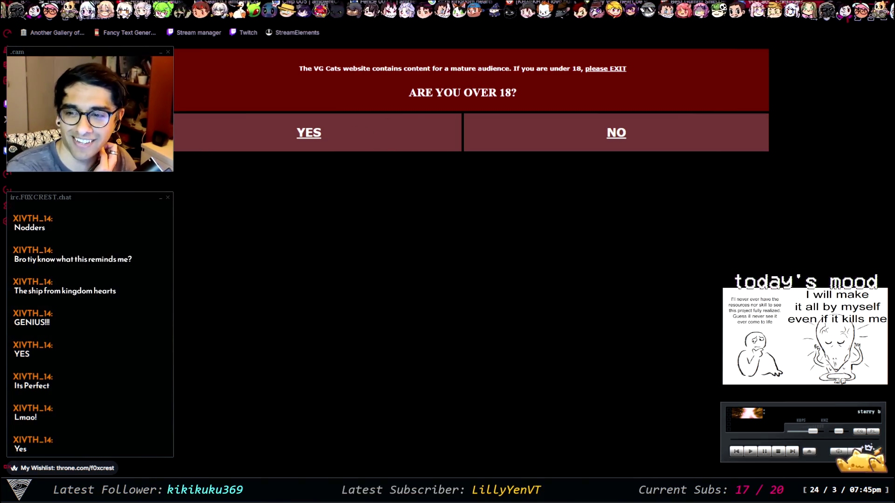
key(alt+Tab)
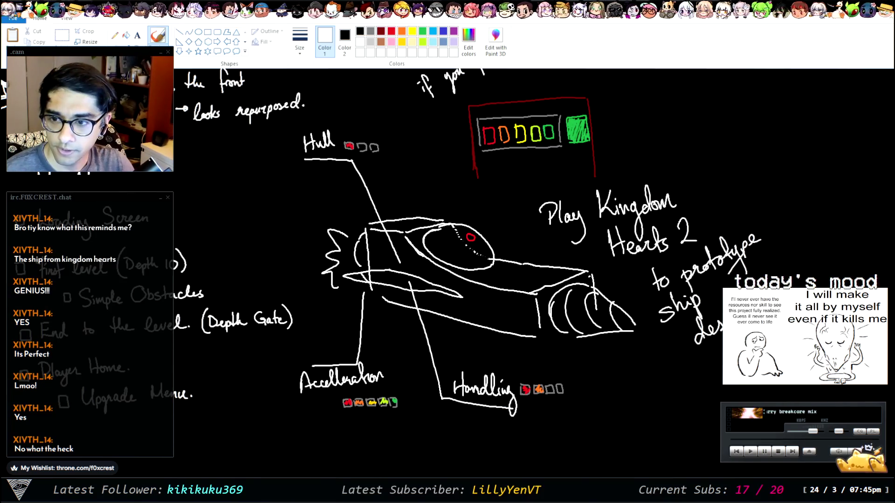
Return to the VG Cats home page and open the Super Effective comic series
key(alt+Tab)
scroll(447, 261, down, 5)
scroll(447, 261, up, 7)
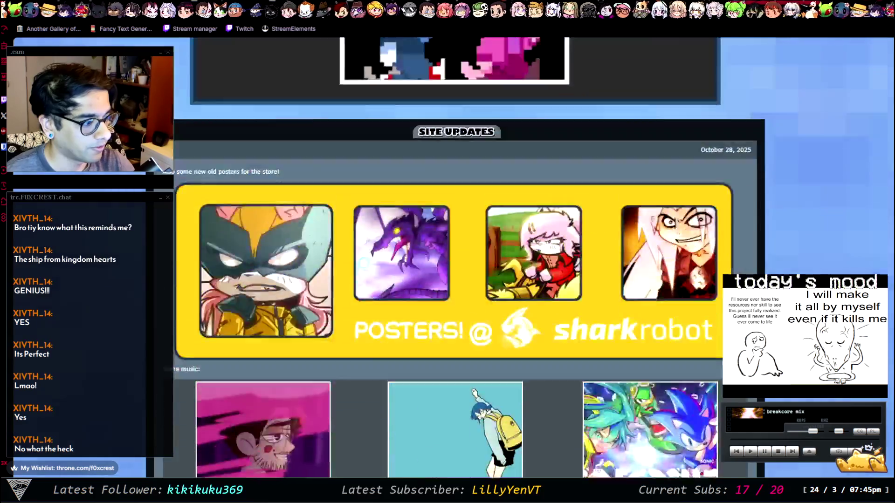
scroll(447, 261, up, 7)
scroll(447, 261, down, 3)
scroll(448, 261, up, 3)
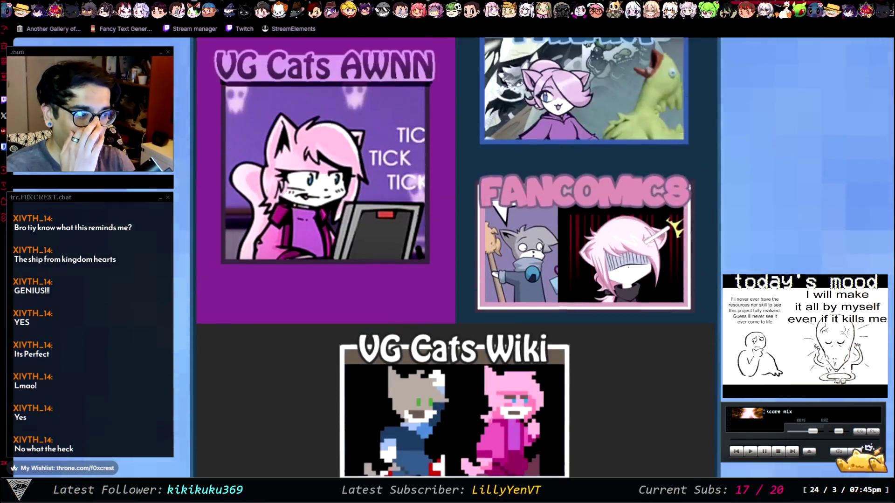
scroll(447, 261, up, 3)
scroll(448, 261, down, 1)
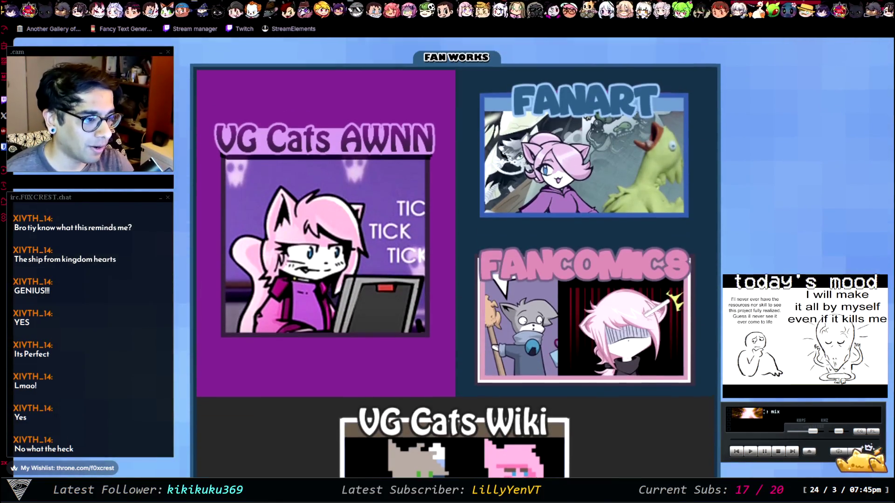
scroll(447, 261, up, 9)
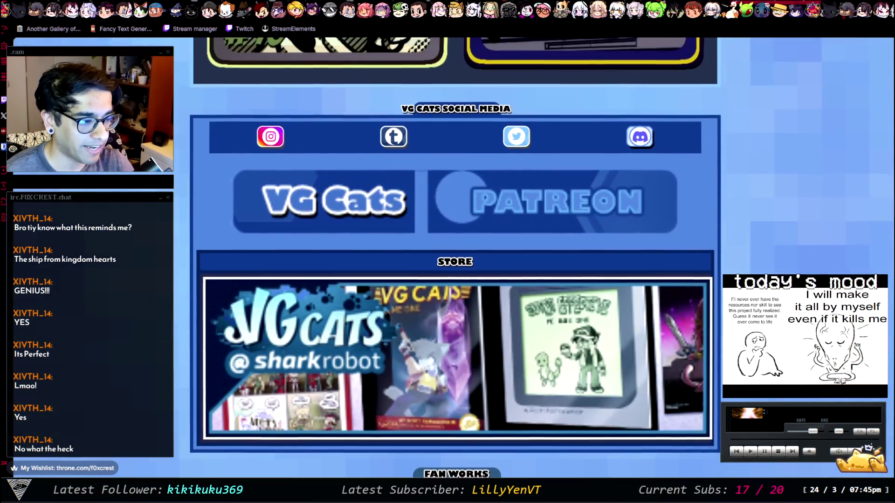
scroll(448, 261, up, 7)
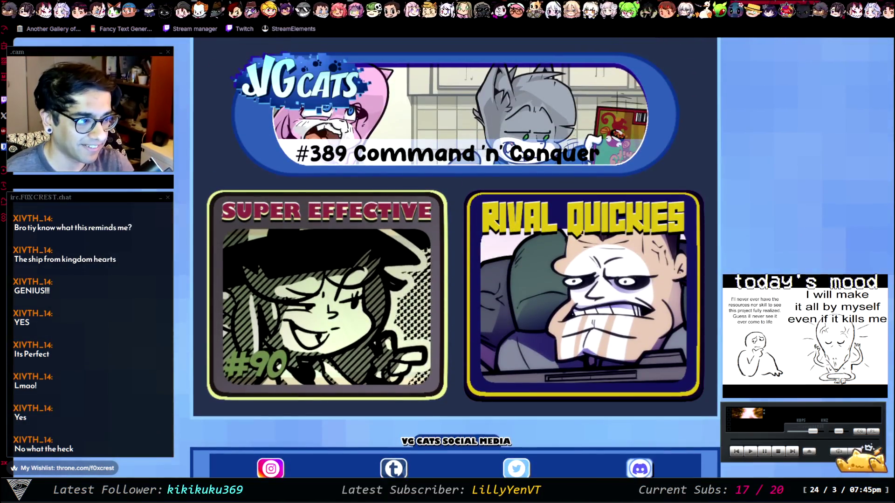
scroll(448, 261, up, 3)
scroll(447, 261, down, 5)
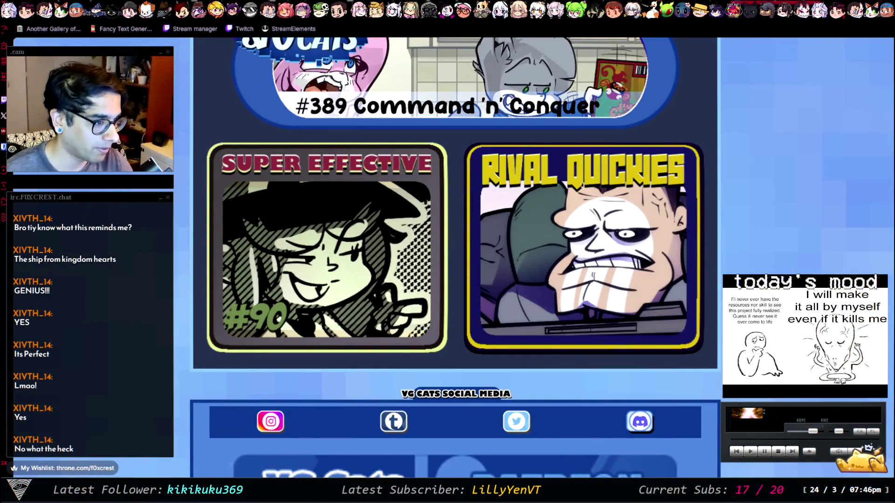
click(314, 187)
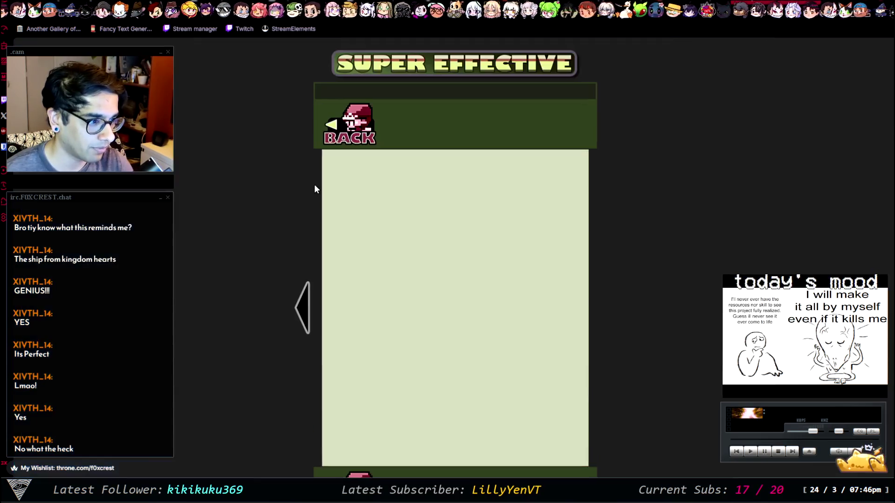
Start Super Effective at the first comic and read through to #03
scroll(595, 302, down, 1)
scroll(595, 302, down, 5)
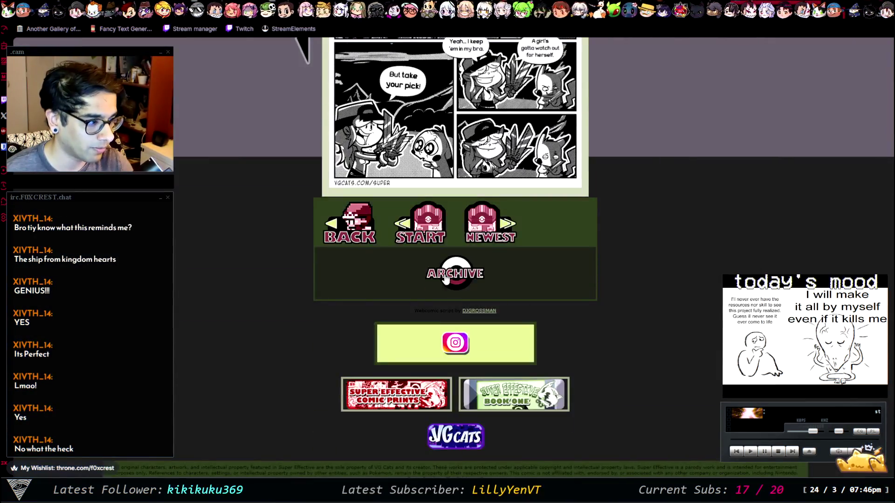
click(426, 228)
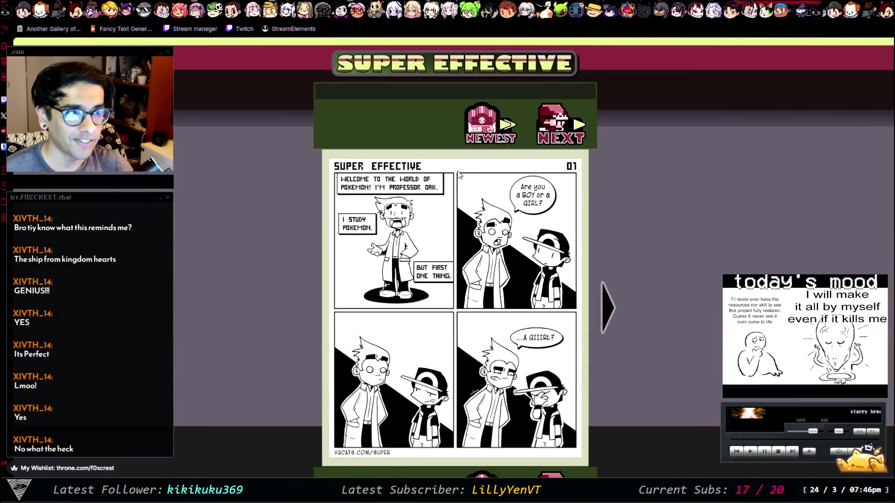
scroll(553, 340, down, 3)
scroll(591, 339, up, 3)
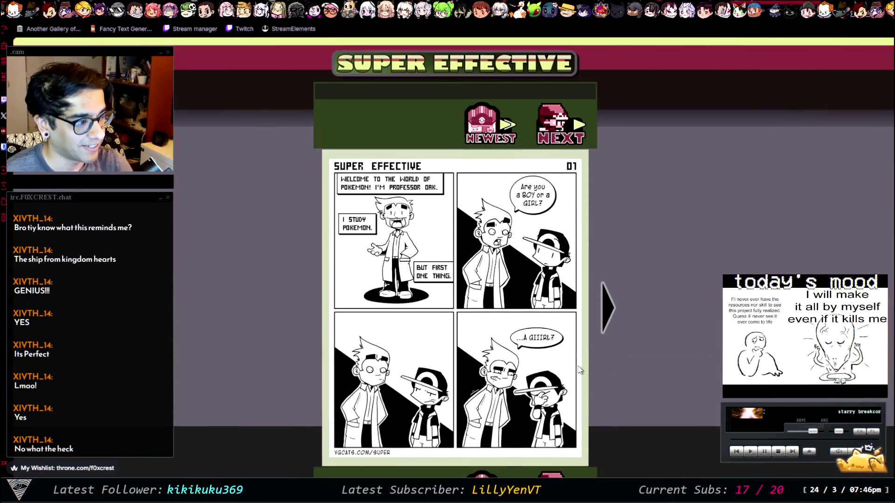
click(609, 319)
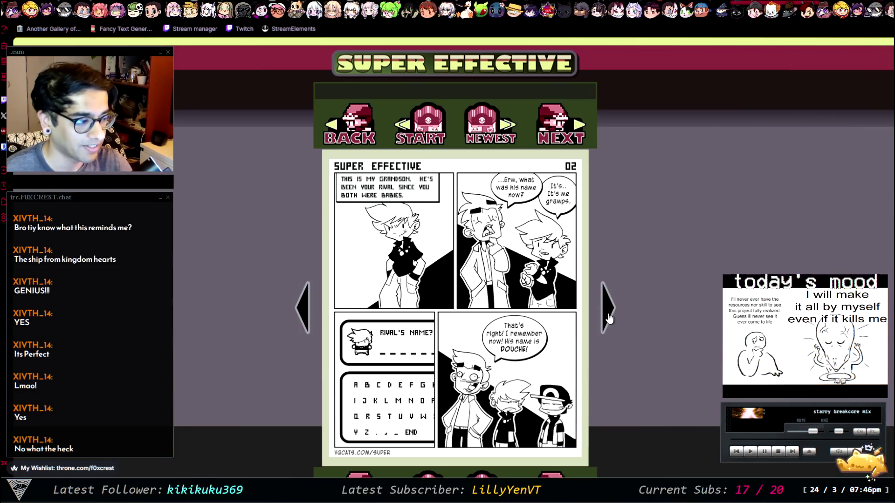
click(608, 319)
scroll(609, 319, down, 6)
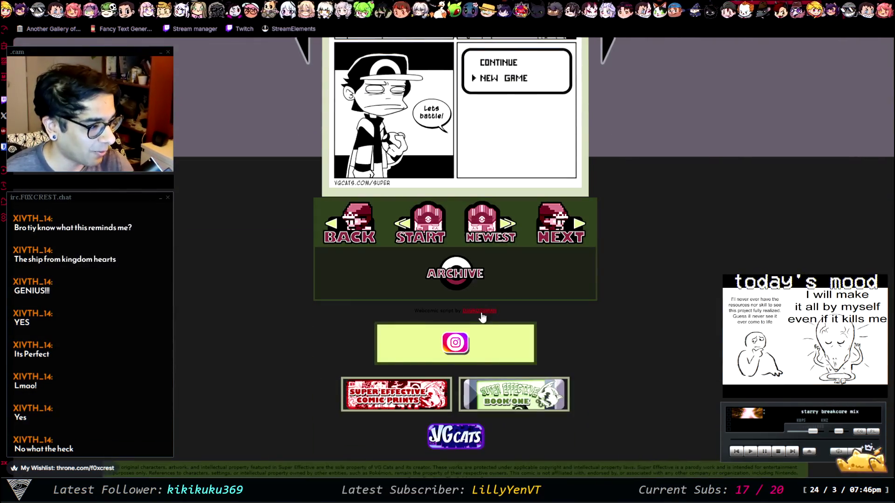
scroll(289, 321, up, 6)
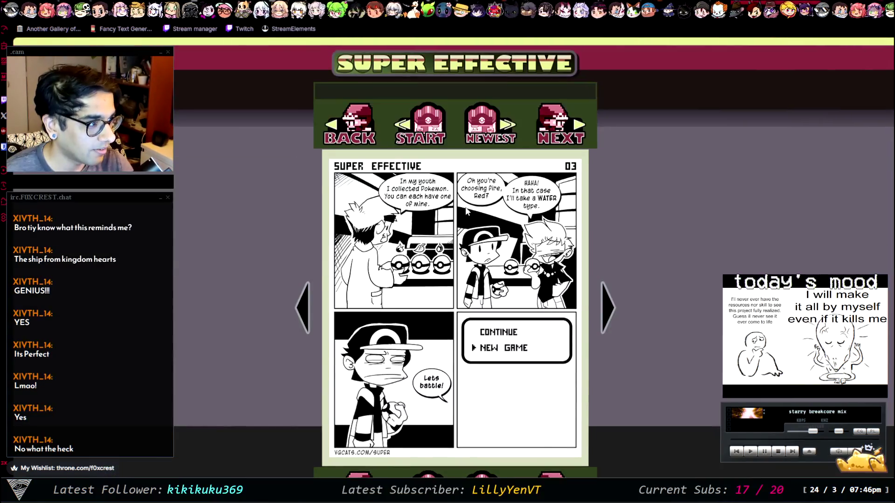
scroll(459, 262, down, 6)
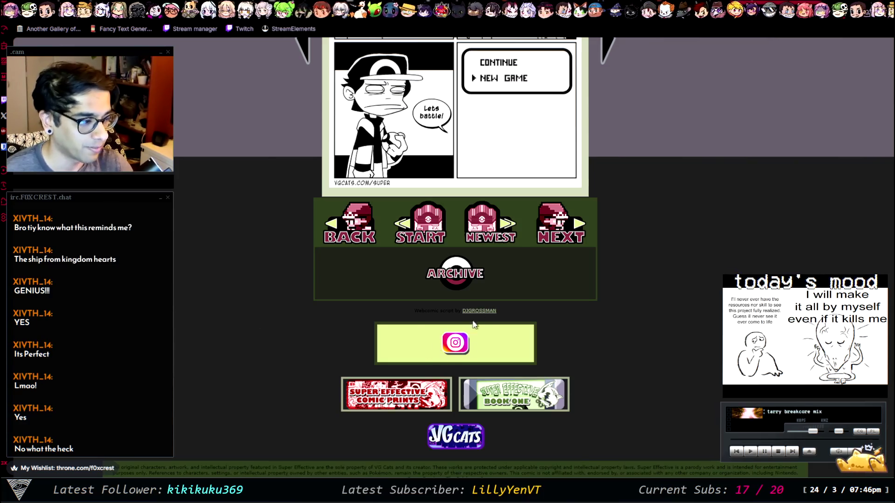
scroll(448, 315, up, 4)
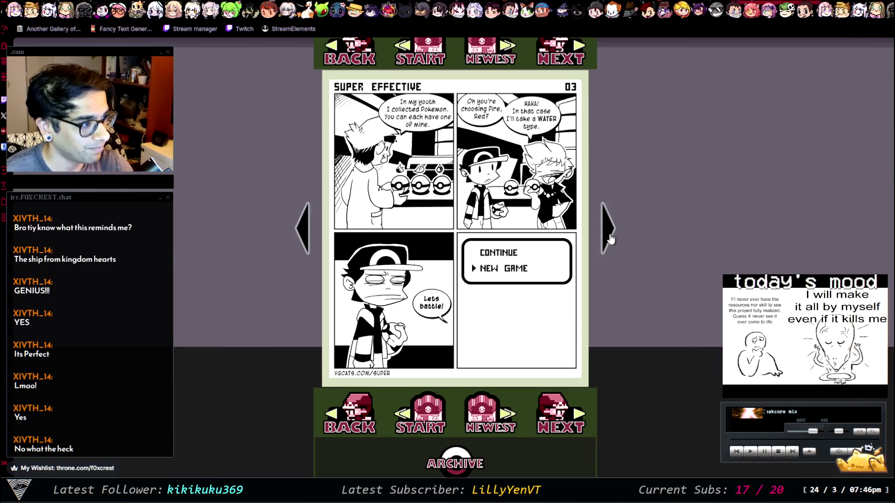
Read on past #05, then follow the VG Cats logo link to the main site
click(610, 239)
scroll(609, 238, down, 5)
scroll(609, 242, up, 3)
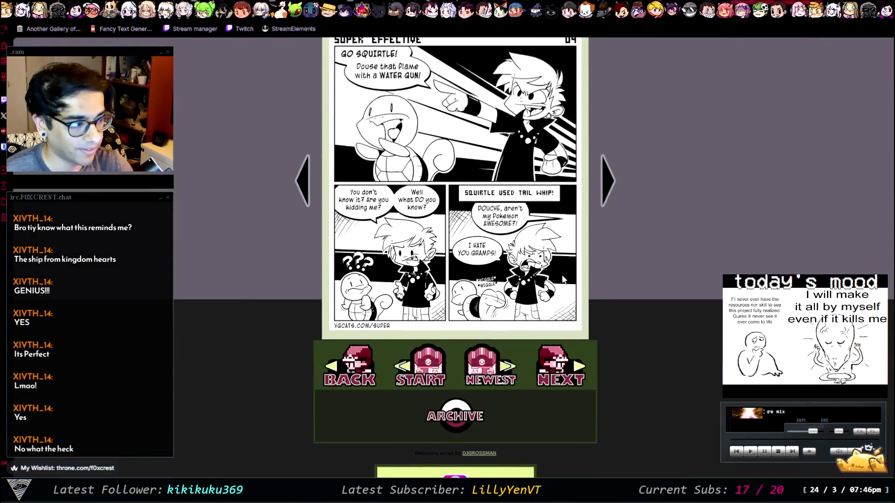
scroll(610, 258, up, 2)
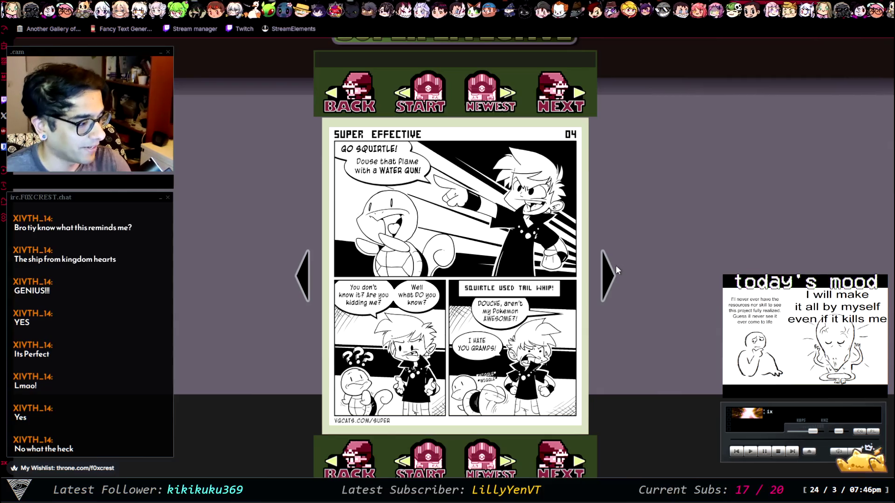
click(603, 263)
key(Right)
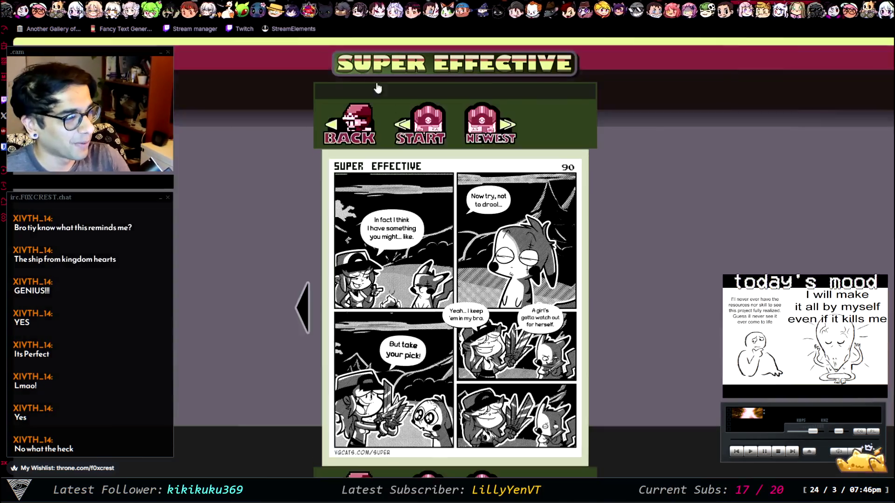
scroll(576, 256, down, 6)
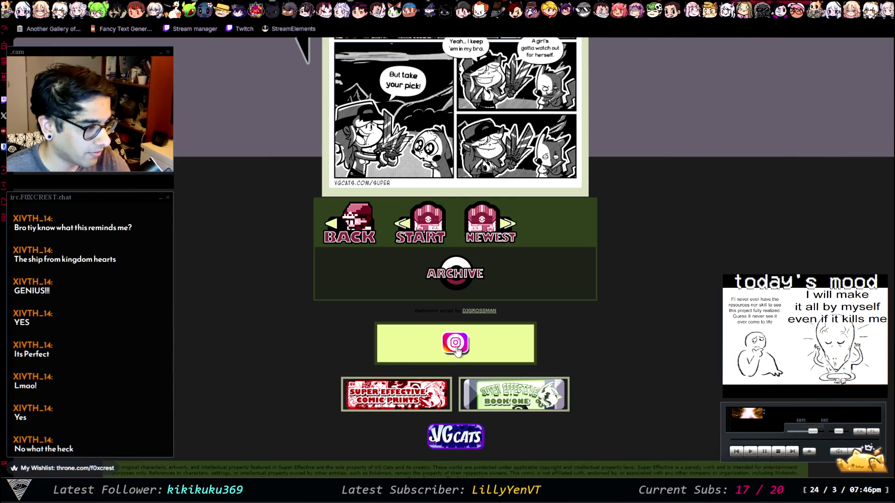
click(458, 435)
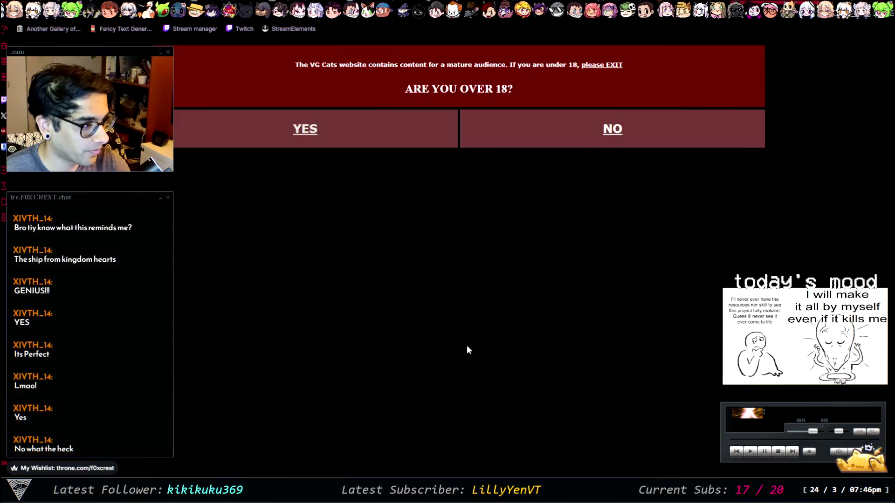
Pass the VG Cats age gate and open the Rival Quickies comic series
click(305, 130)
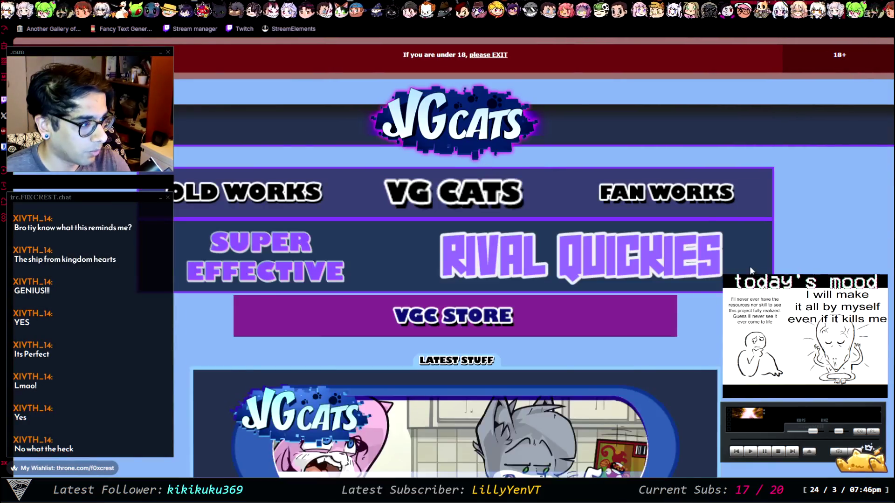
scroll(556, 295, down, 2)
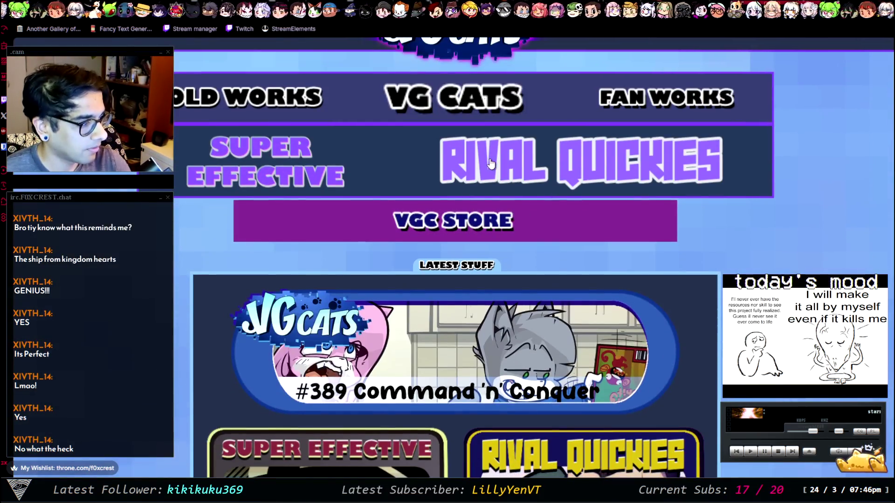
click(505, 154)
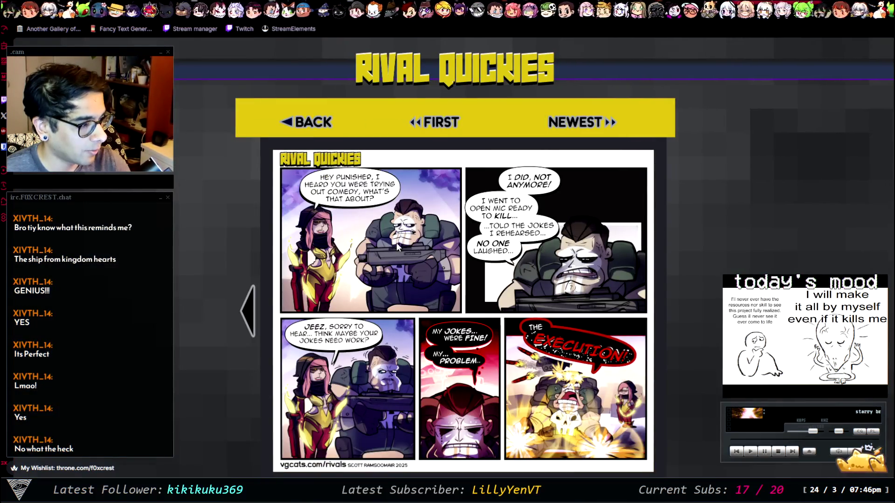
scroll(396, 242, down, 5)
scroll(411, 186, up, 5)
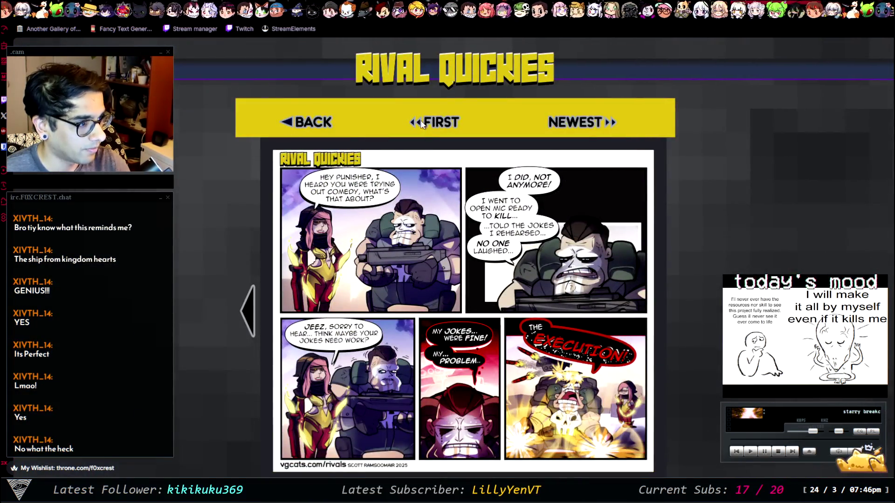
Jump to the first Rival Quickies comic, then return to the newest one
click(422, 124)
scroll(545, 233, down, 6)
scroll(545, 233, up, 4)
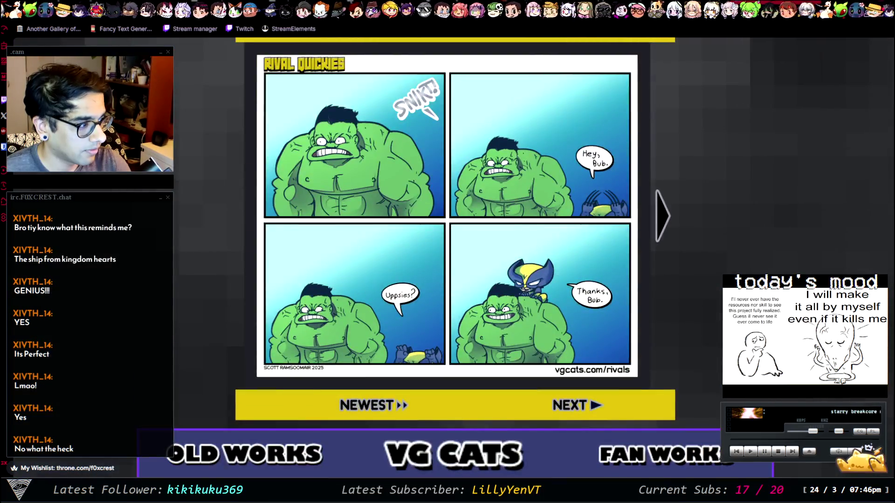
scroll(657, 258, up, 2)
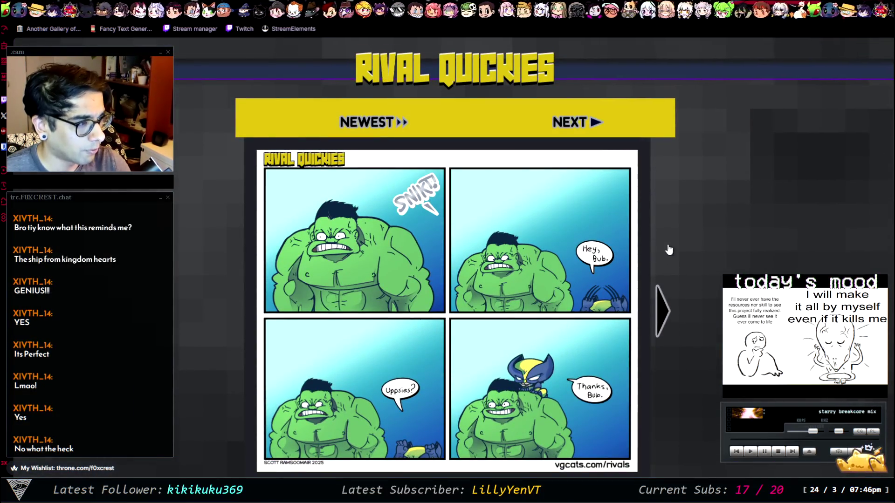
scroll(669, 250, down, 7)
click(696, 264)
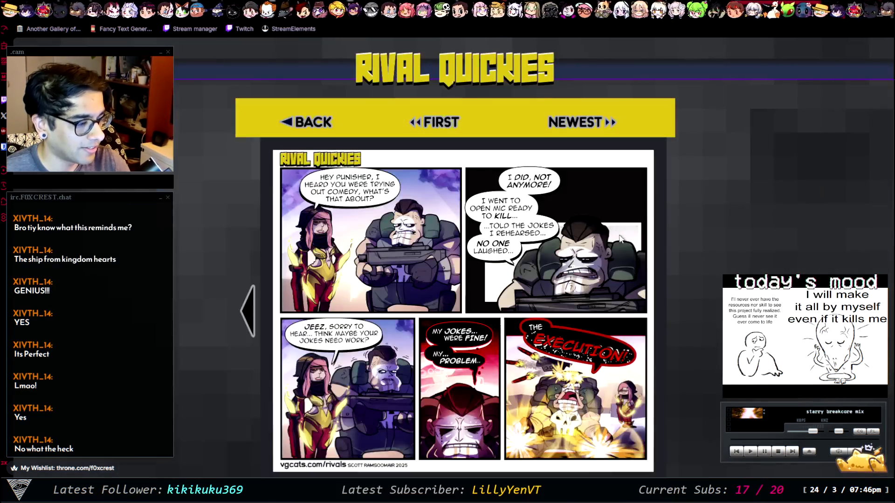
Scroll down through the Site Updates posts and their video and music tiles
scroll(682, 259, down, 10)
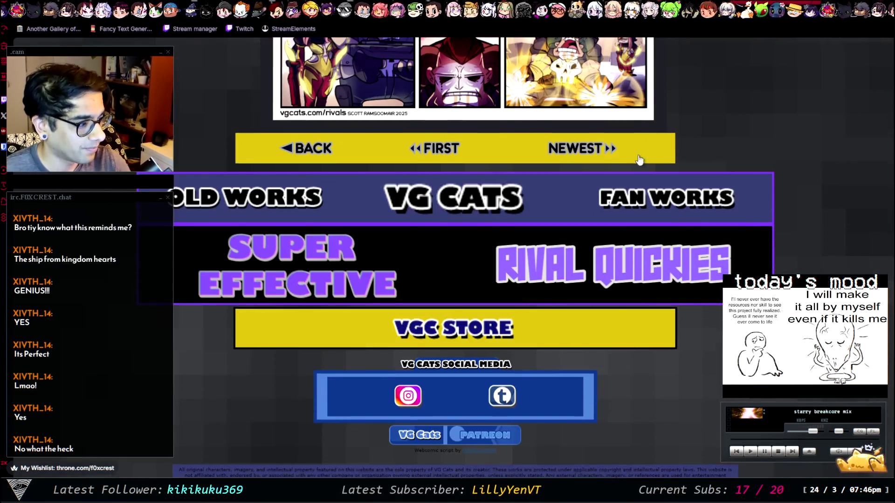
scroll(667, 233, down, 7)
scroll(676, 256, down, 5)
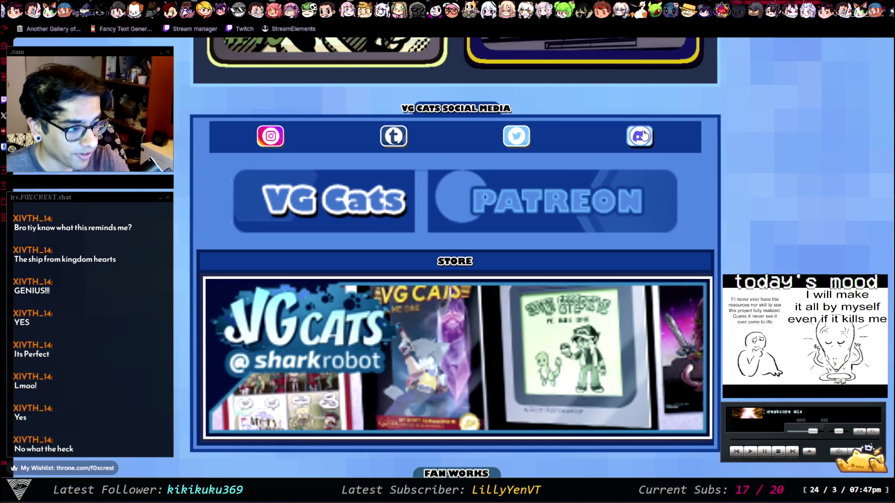
scroll(685, 218, down, 10)
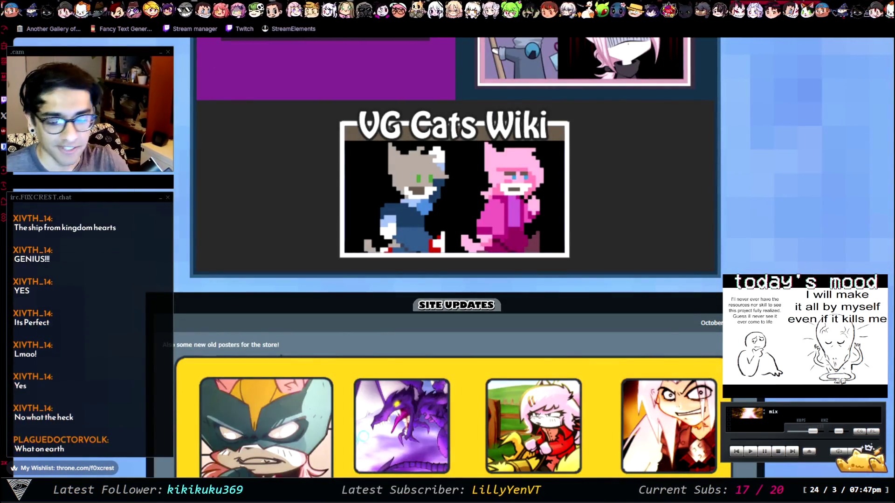
scroll(447, 280, down, 7)
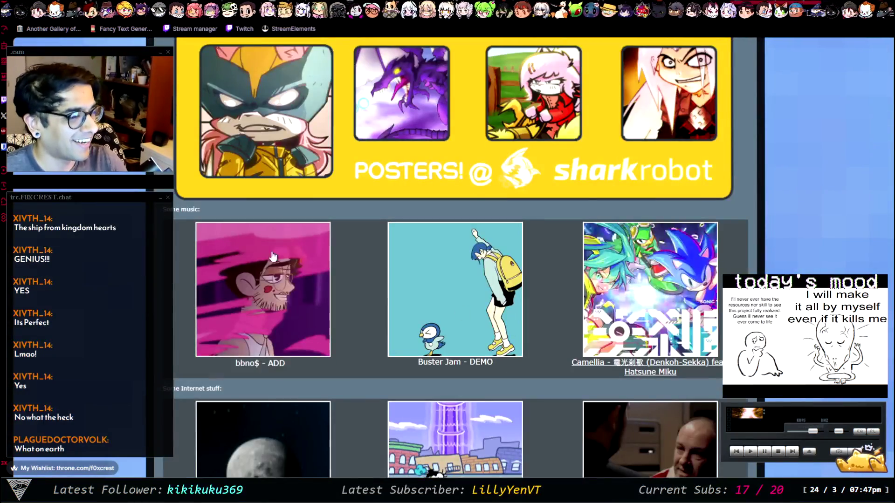
scroll(628, 266, down, 10)
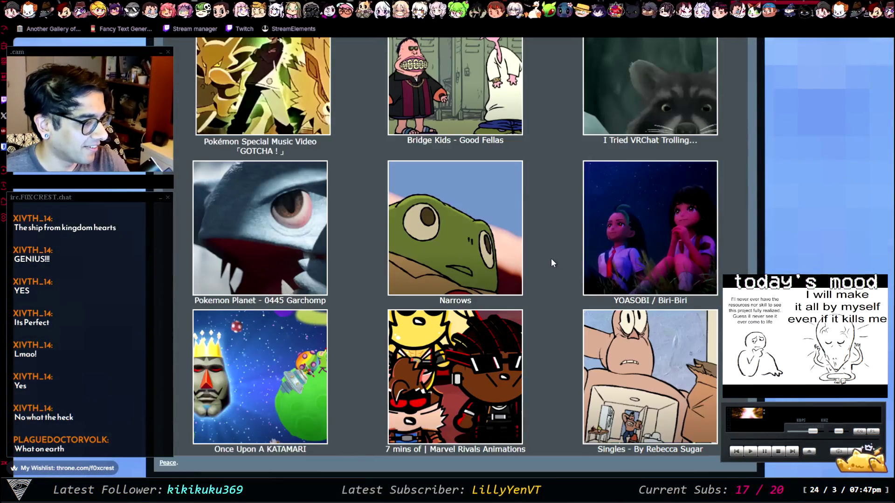
scroll(557, 259, down, 10)
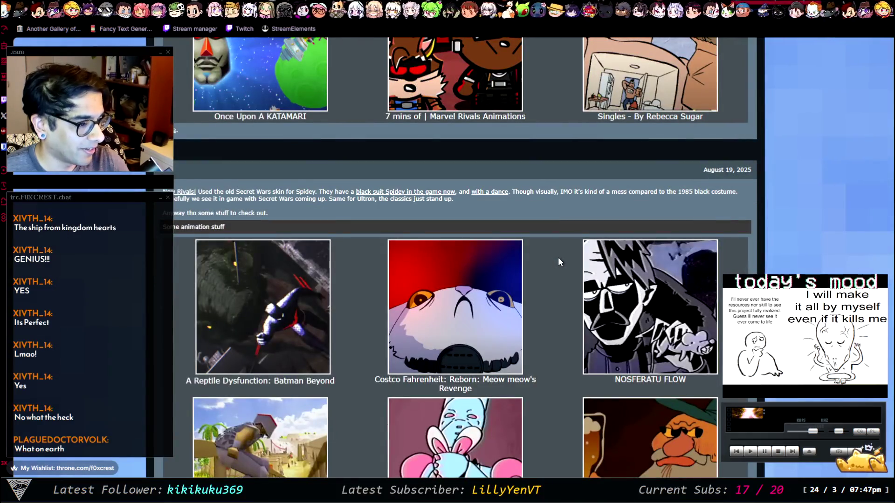
scroll(558, 258, down, 1)
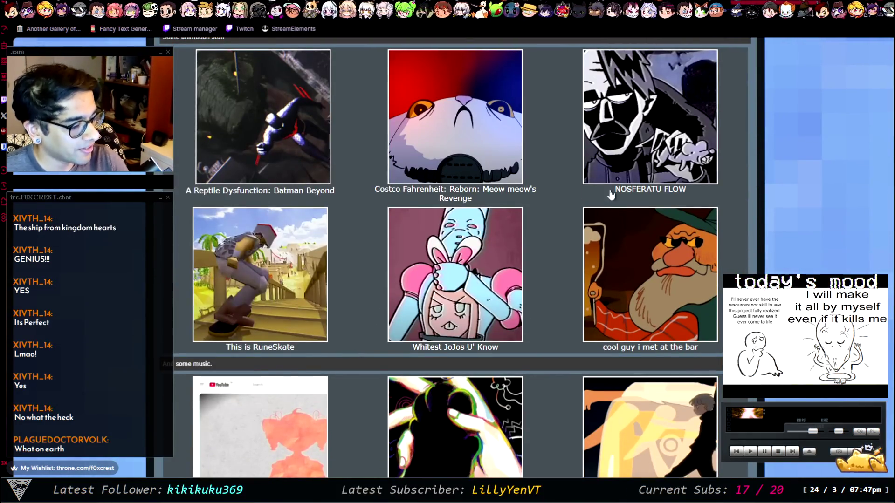
scroll(625, 254, down, 1)
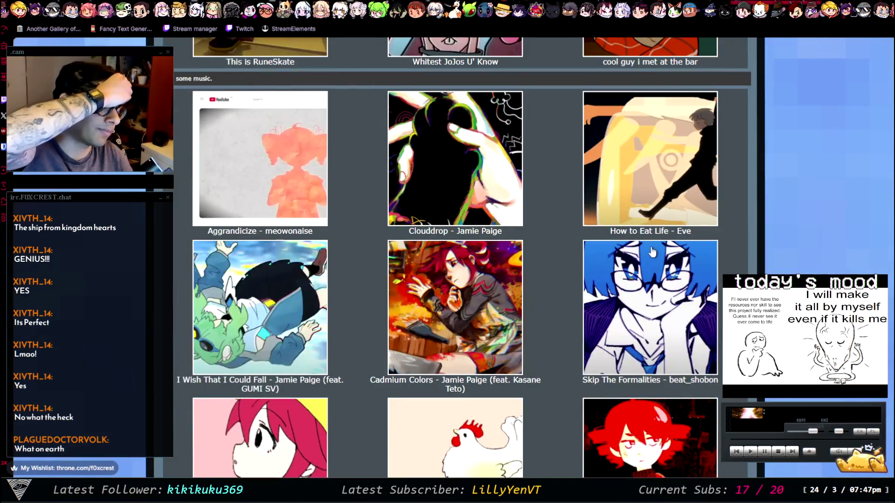
scroll(641, 278, down, 4)
scroll(641, 278, down, 9)
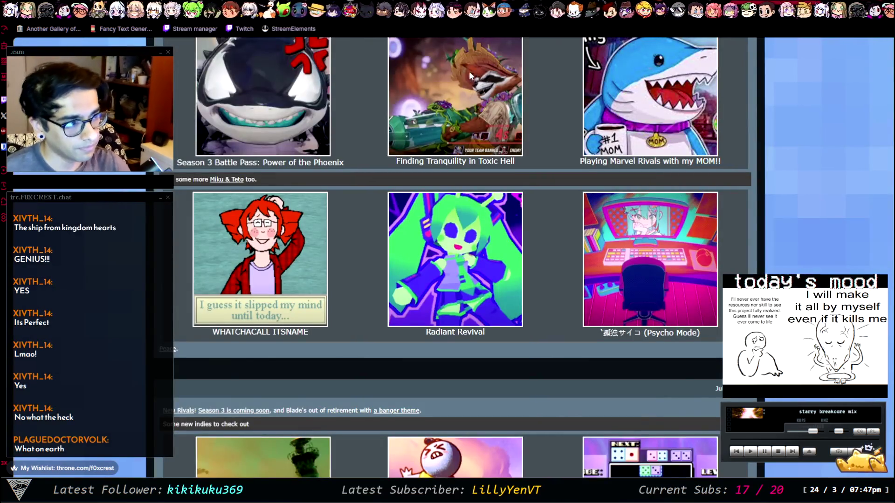
key(ctrl+Tab)
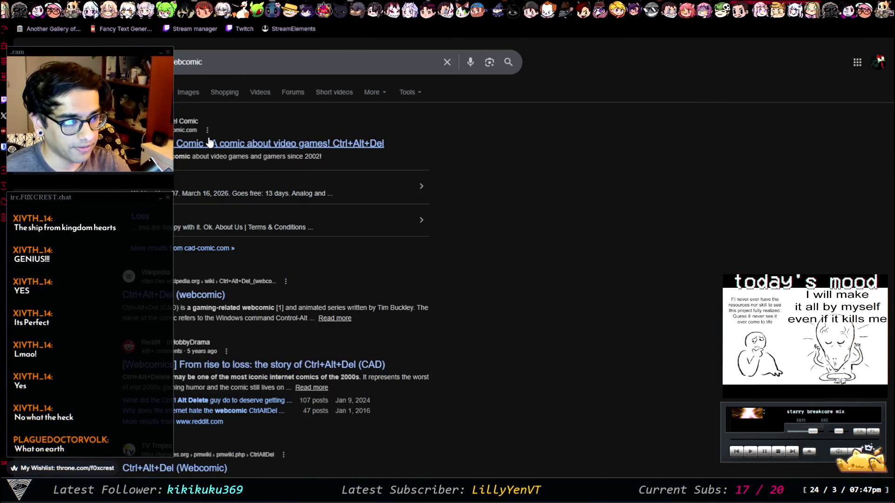
Open the cad-comic.com result and scroll through the 'Waking Up, p03' comic page
click(217, 140)
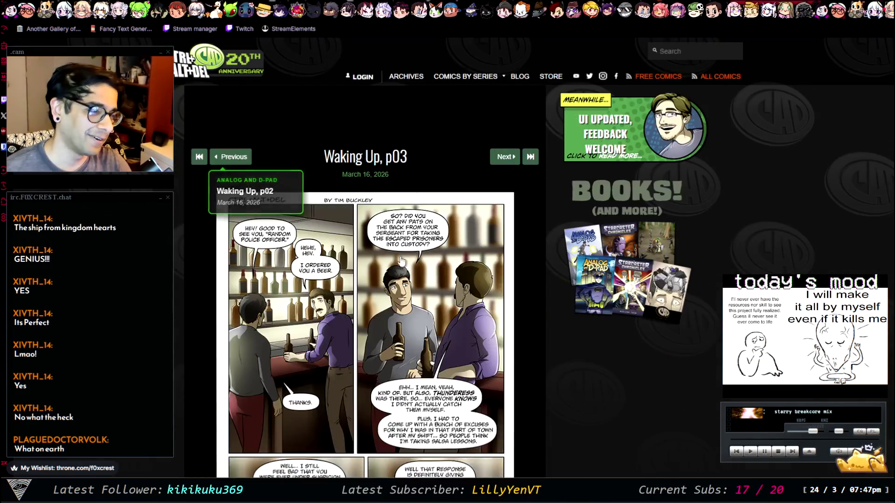
scroll(595, 245, down, 3)
scroll(607, 290, down, 10)
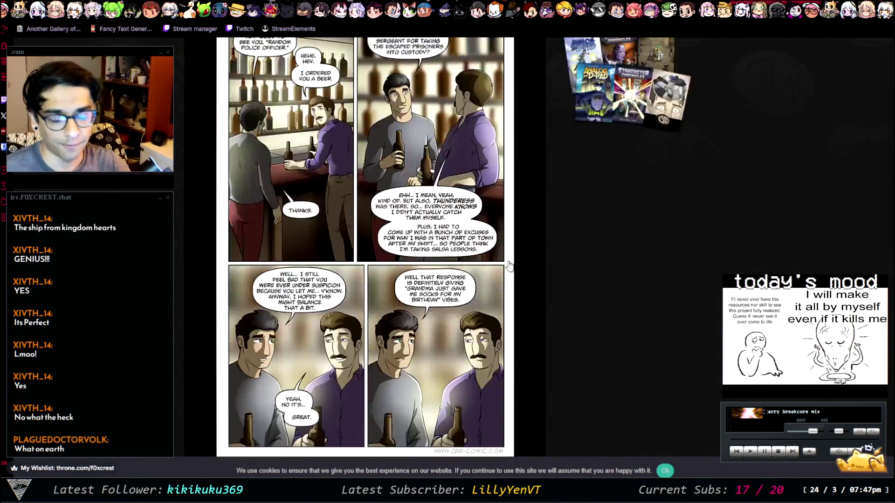
scroll(595, 271, up, 15)
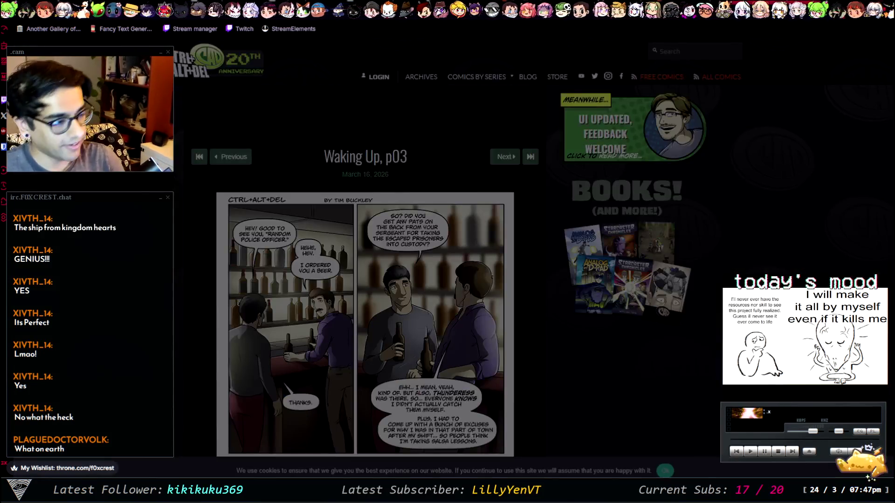
key(alt+Left)
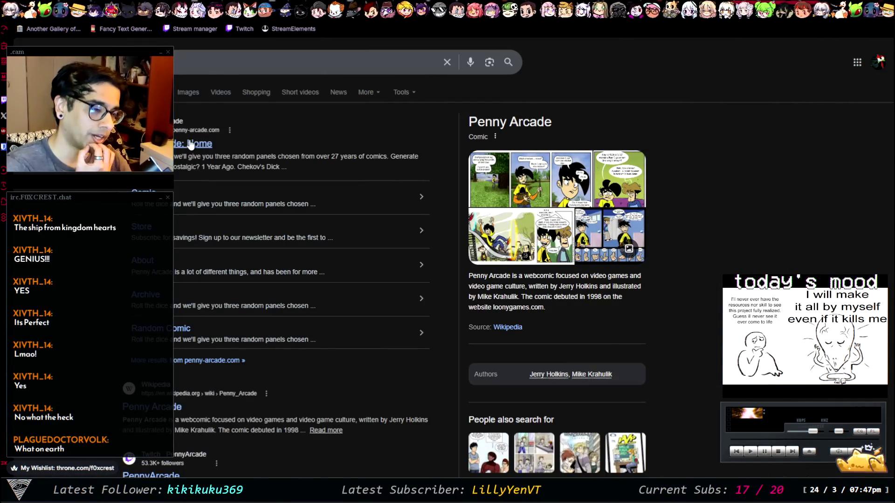
Open Penny Arcade and scroll through the latest comic, 'It Takes A Village'
click(218, 185)
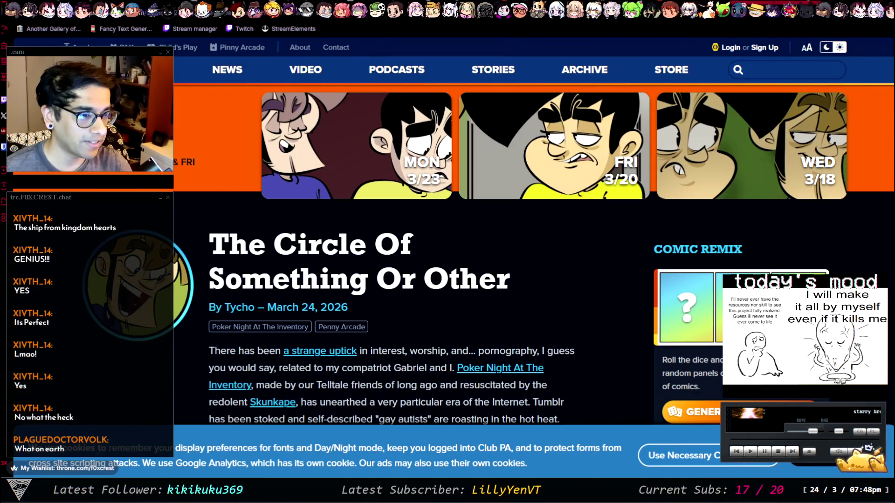
click(382, 244)
scroll(391, 296, down, 5)
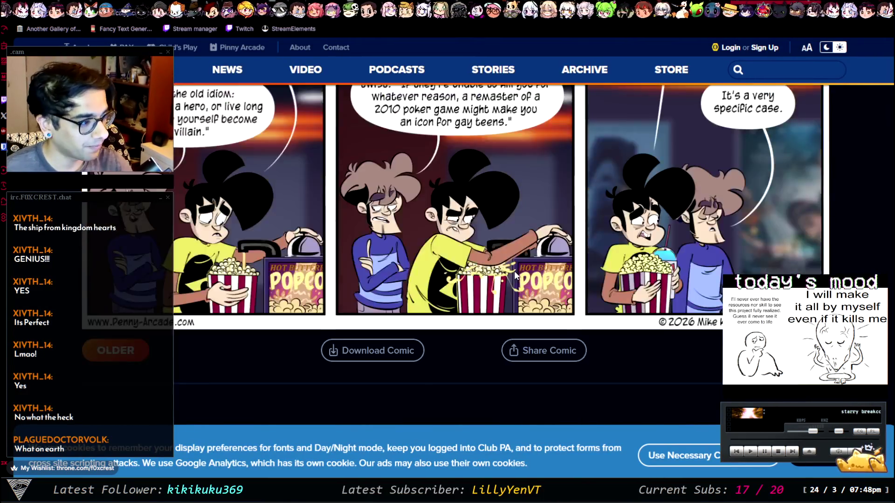
scroll(248, 274, up, 3)
scroll(249, 273, up, 1)
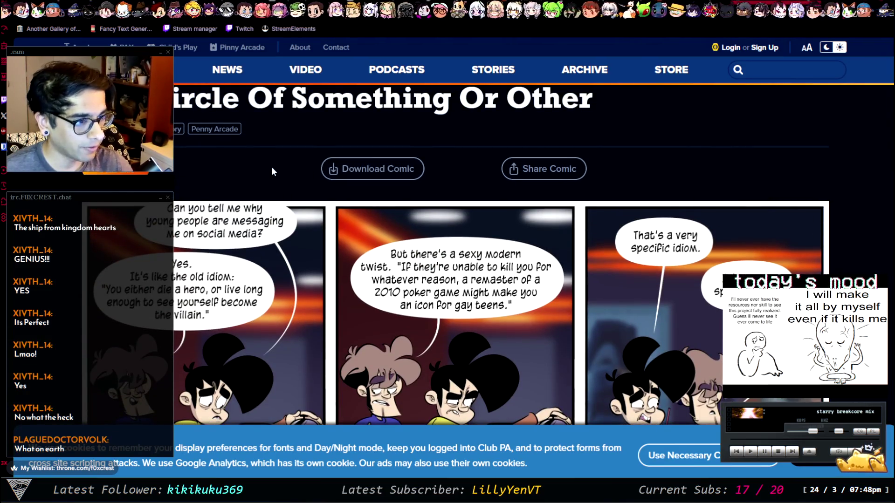
scroll(681, 243, down, 5)
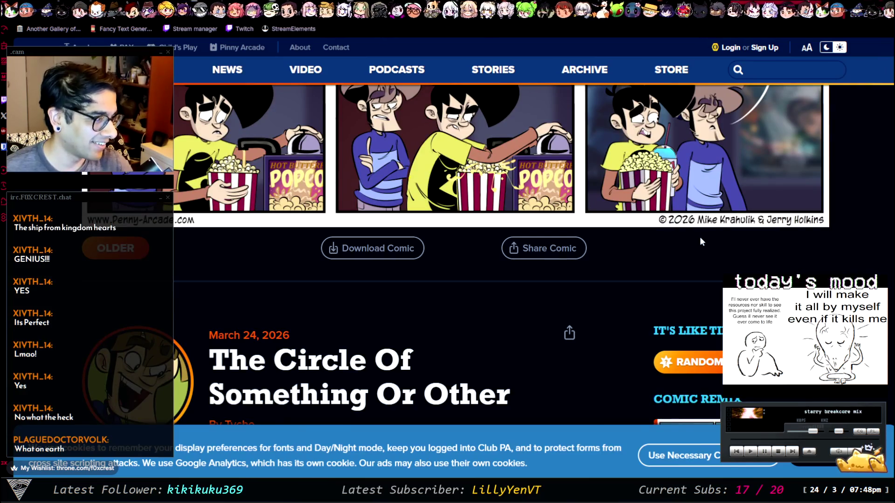
scroll(699, 235, up, 4)
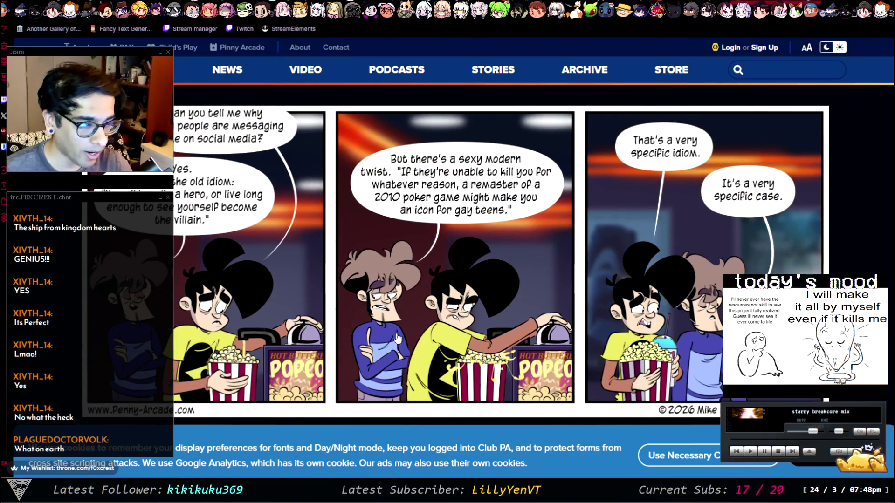
scroll(447, 297, down, 9)
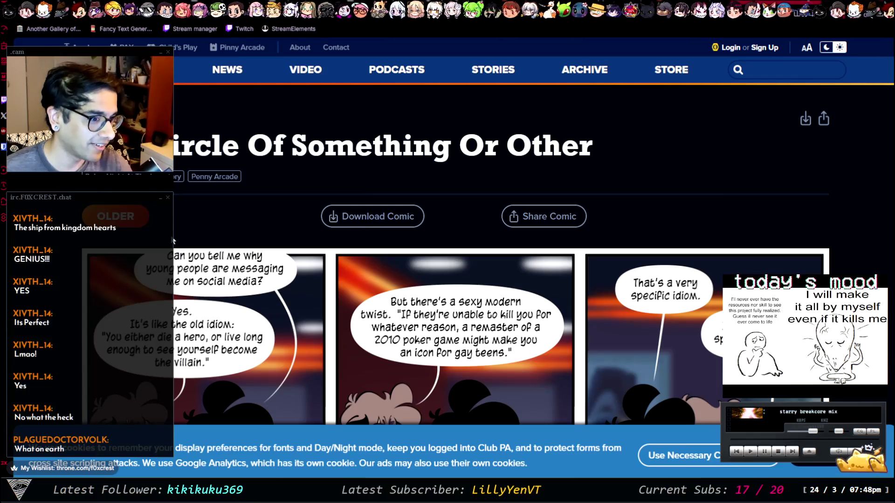
Load the previous, older Penny Arcade comic and scroll through it
click(116, 216)
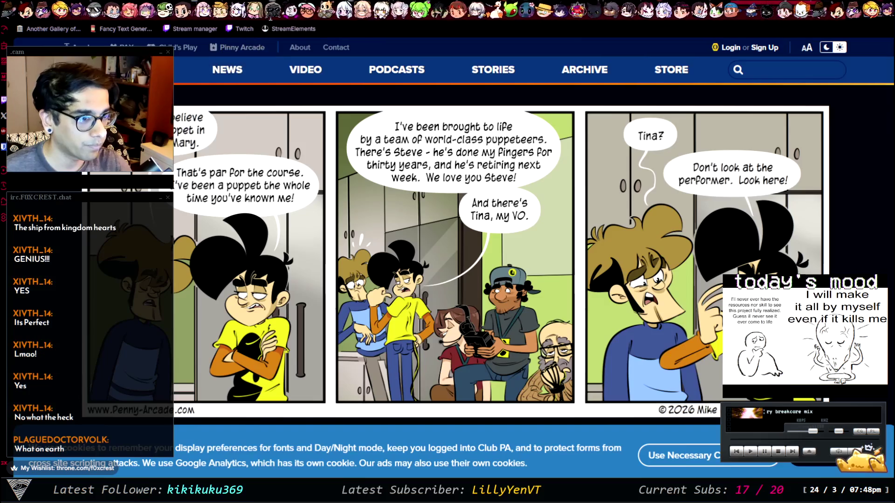
scroll(391, 278, down, 5)
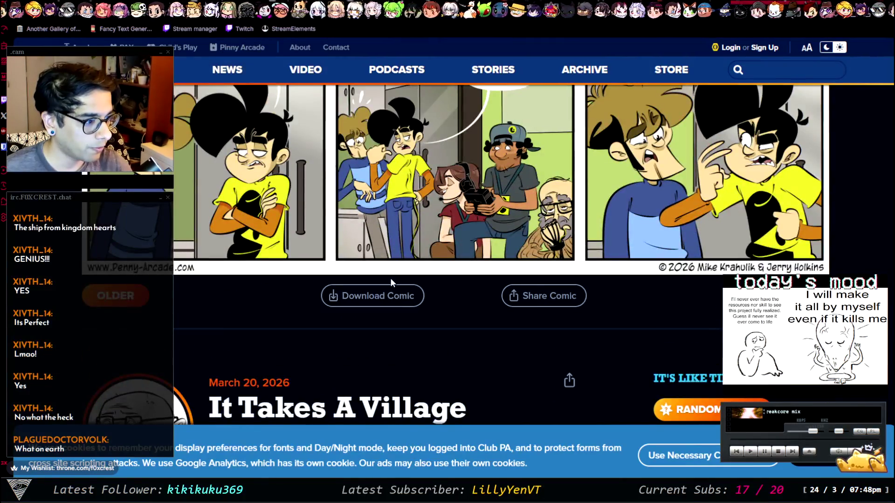
scroll(280, 261, up, 6)
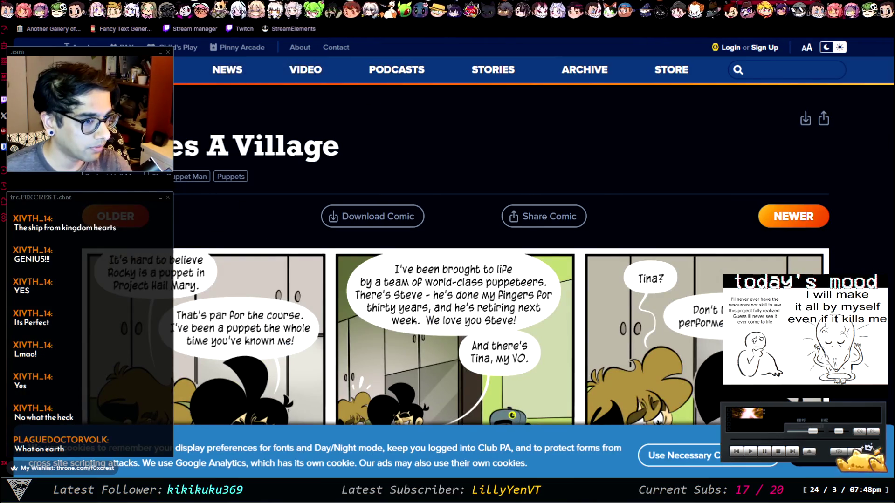
click(578, 69)
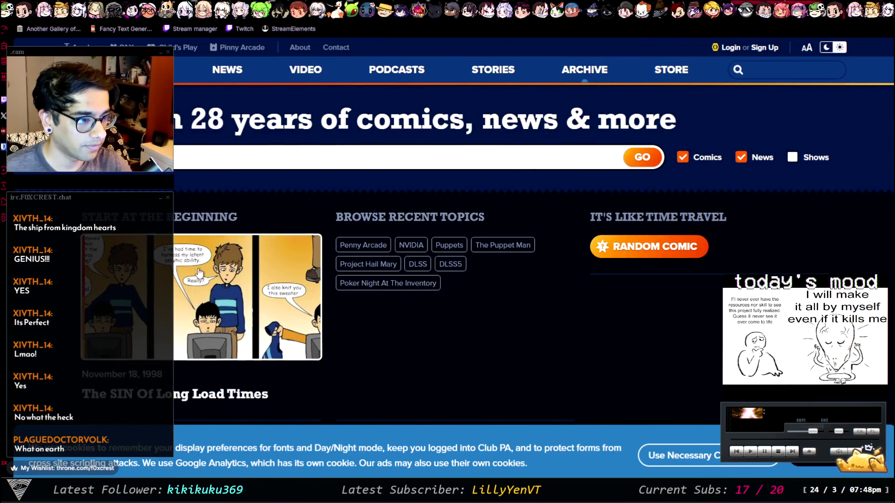
Open the first comic, 'The SIN Of Long Load Times', and page through the next two strips
click(197, 272)
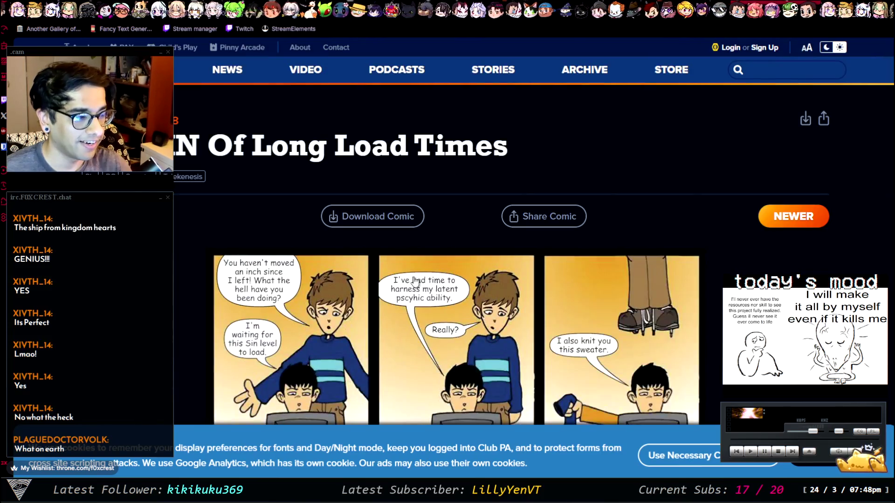
scroll(497, 307, down, 3)
scroll(498, 306, up, 1)
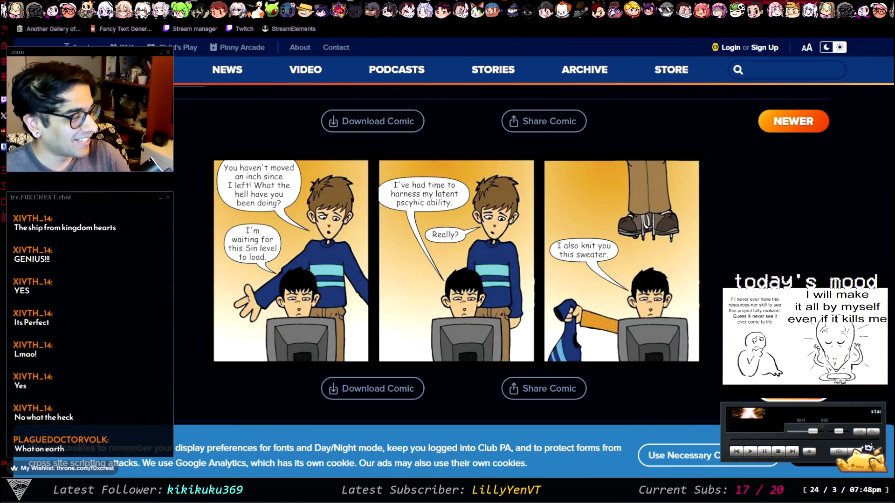
click(633, 308)
scroll(498, 279, down, 2)
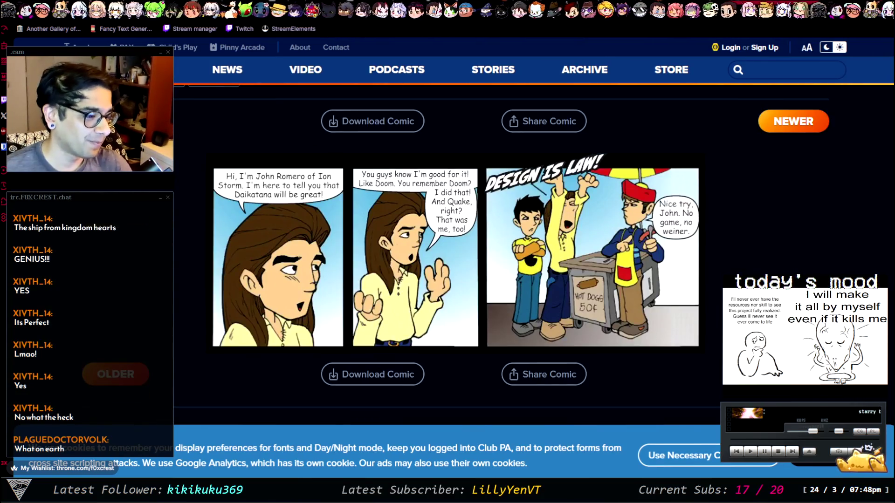
scroll(499, 247, down, 1)
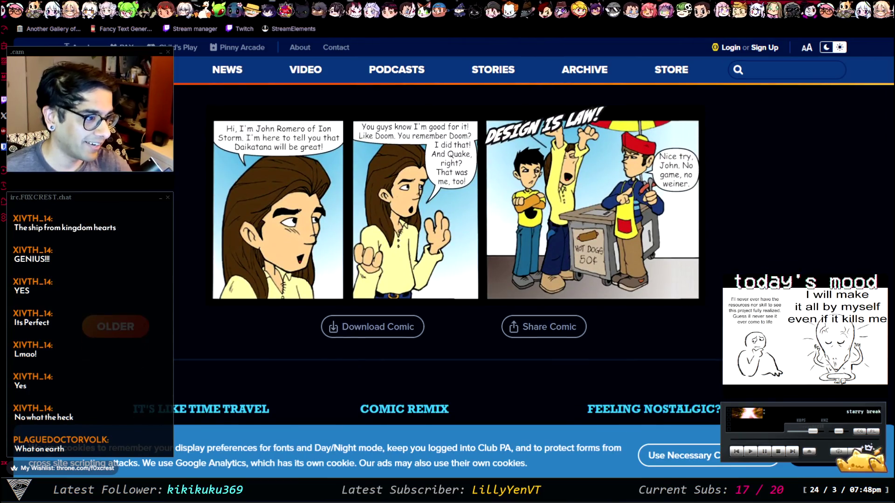
click(499, 247)
scroll(498, 248, down, 3)
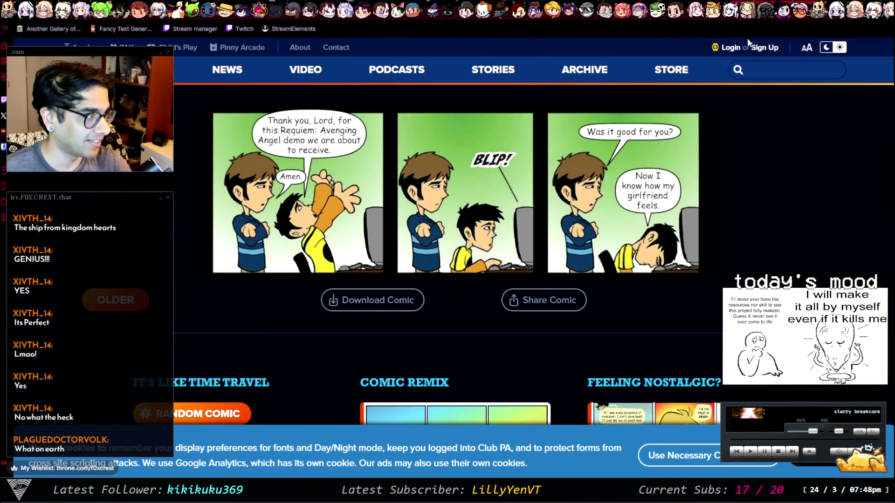
scroll(615, 281, up, 3)
scroll(615, 281, down, 7)
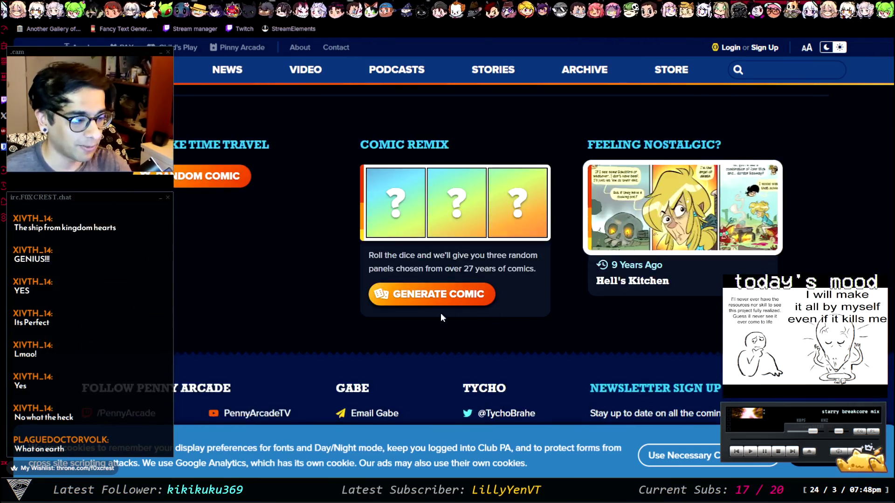
Open the March 24, 2017 'Hell's Kitchen' strip from Feeling Nostalgic
click(664, 216)
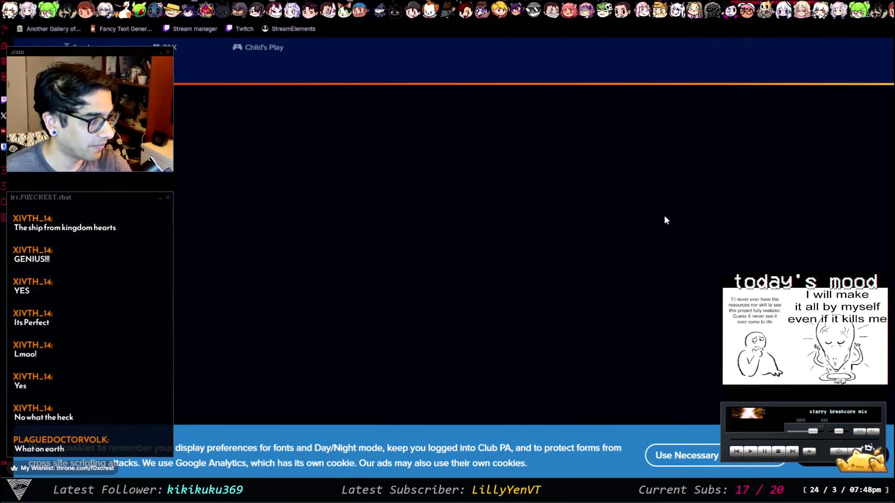
scroll(445, 229, down, 4)
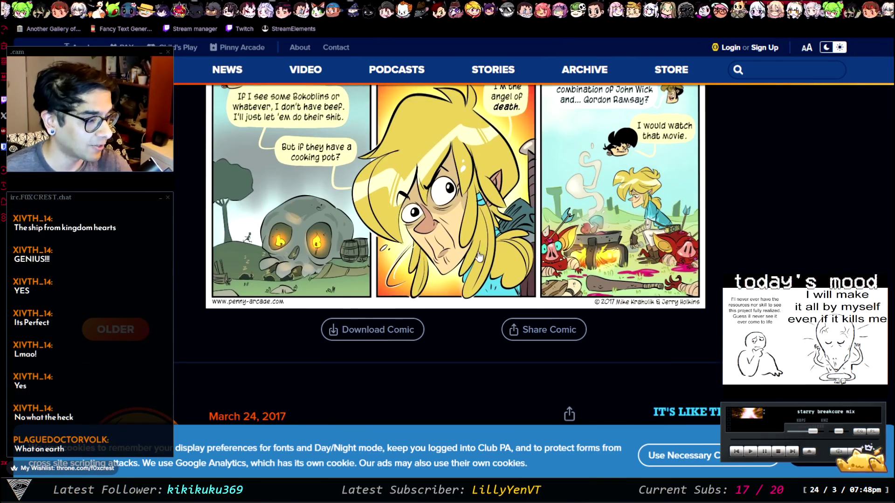
scroll(438, 94, up, 4)
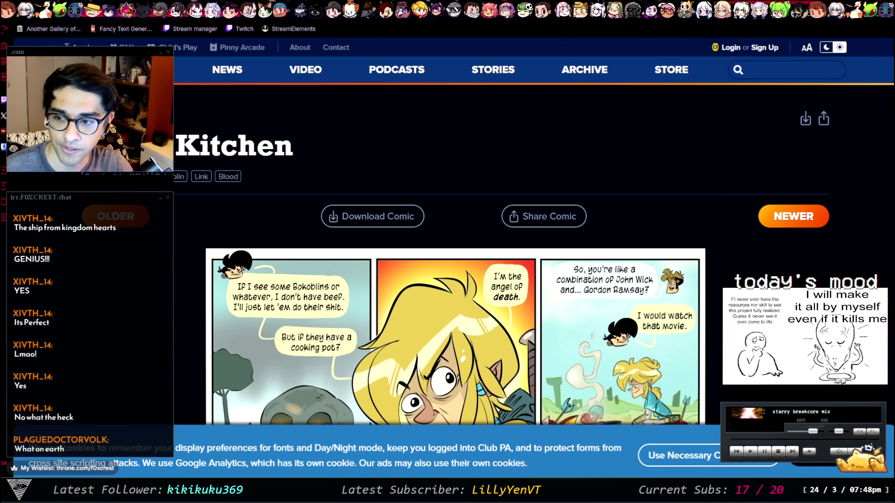
key(alt+Tab)
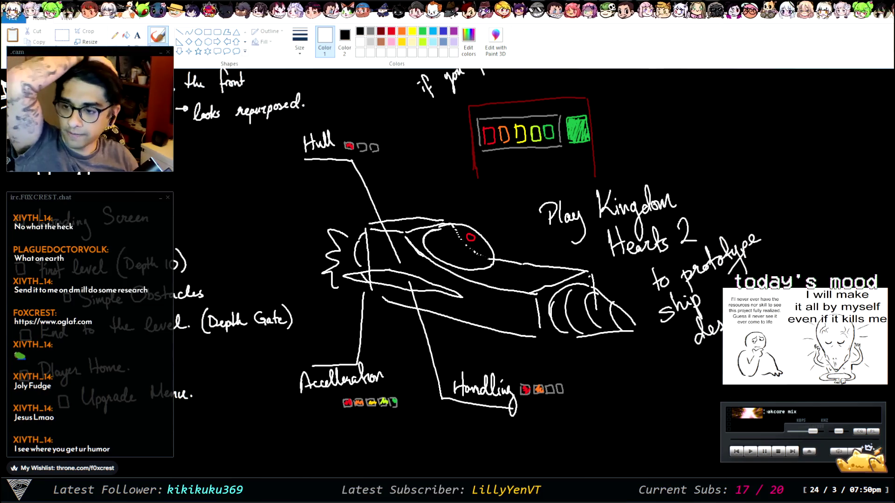
Switch from the Paint drone board to the Reddit 'I love building Gummi Ships' post
key(alt+Tab)
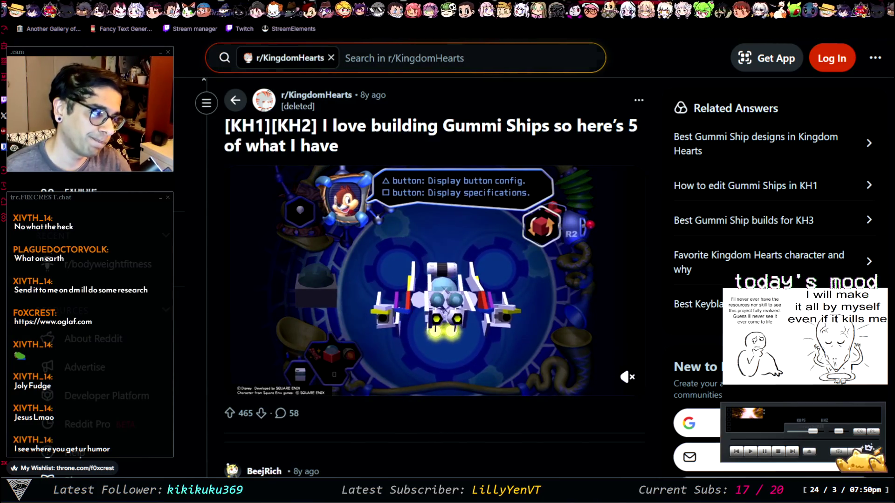
Open a new tab and search the web for LegendaryFrog
key(ctrl+t)
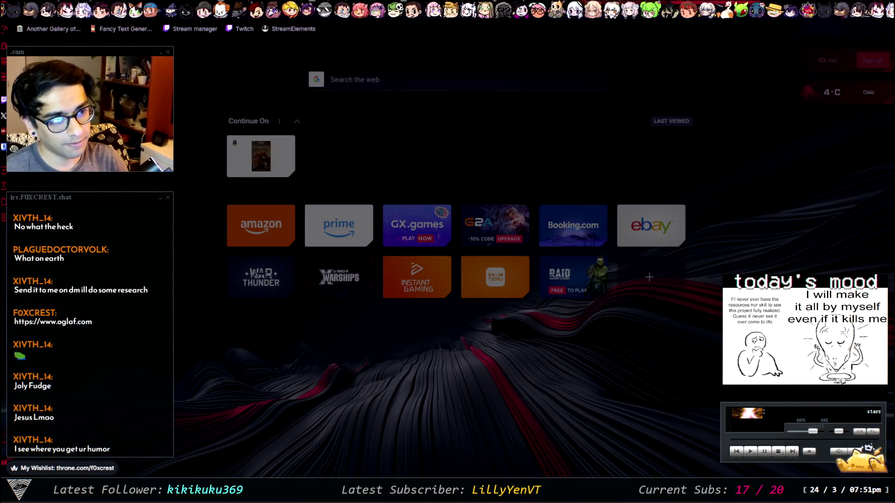
key(Return)
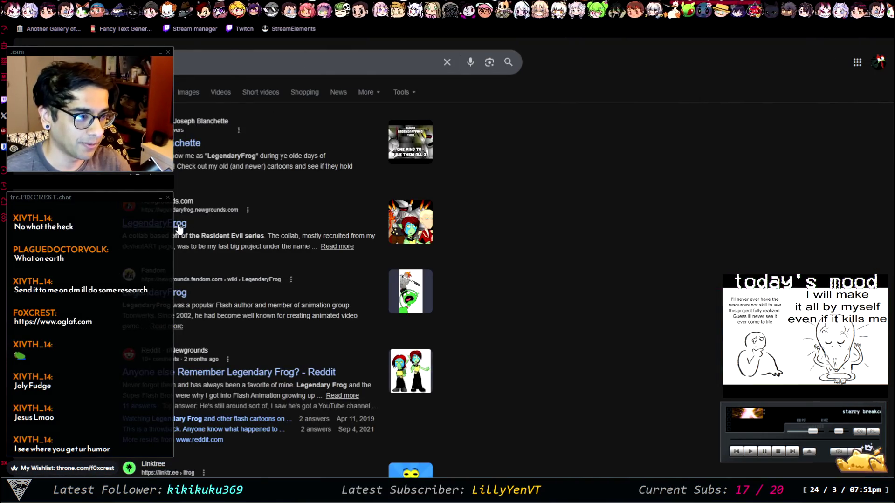
Open LegendaryFrog's Newgrounds profile and scroll through its news post and embeds
click(178, 225)
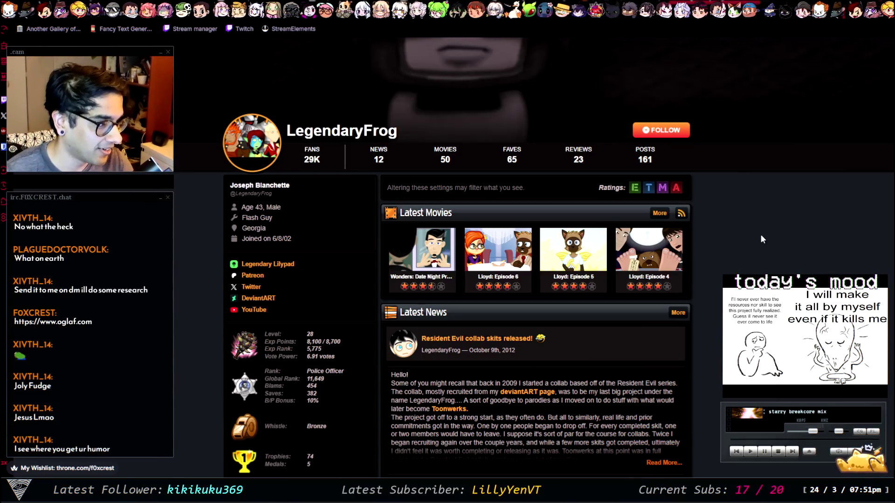
scroll(368, 232, down, 5)
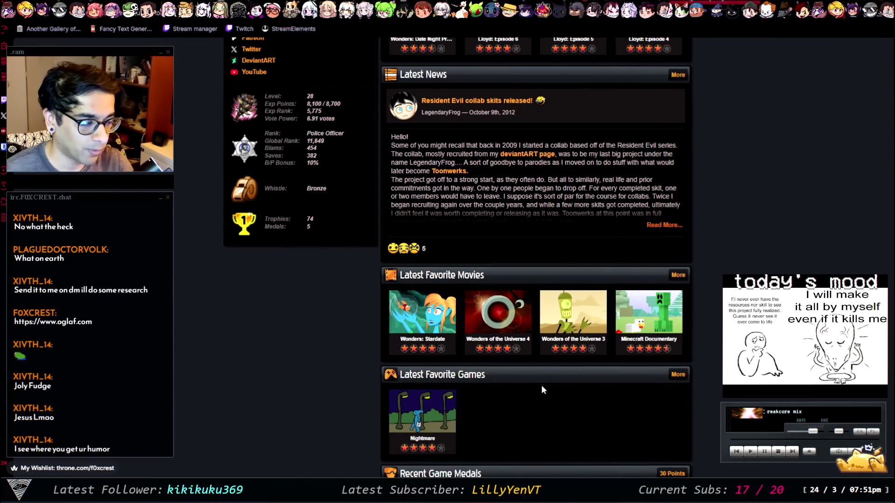
scroll(580, 342, down, 5)
scroll(511, 346, up, 4)
scroll(466, 364, down, 3)
scroll(415, 380, up, 12)
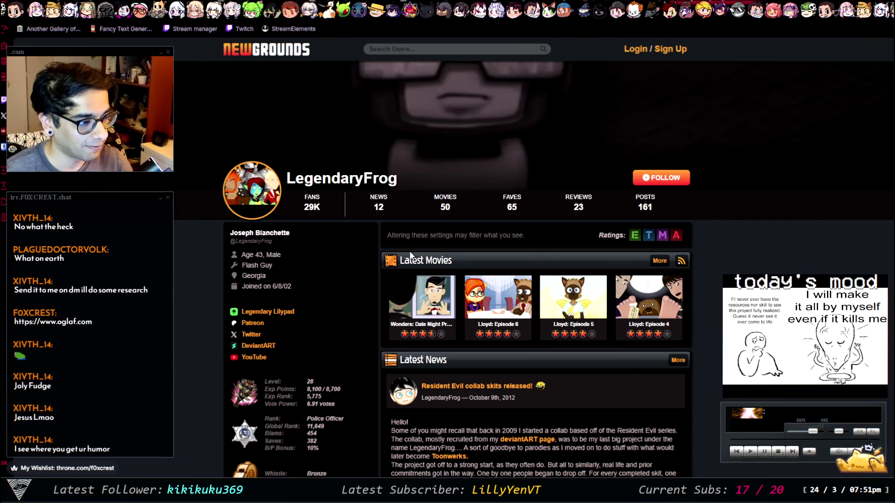
scroll(367, 264, down, 1)
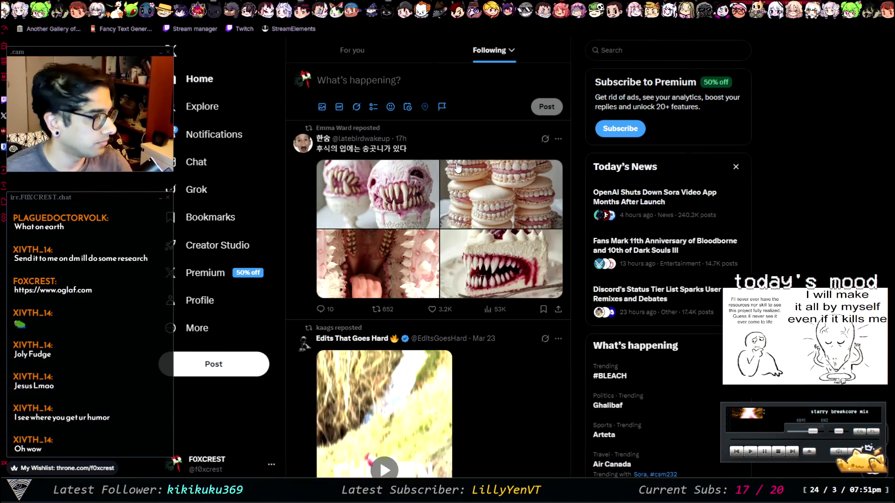
key(ctrl+w)
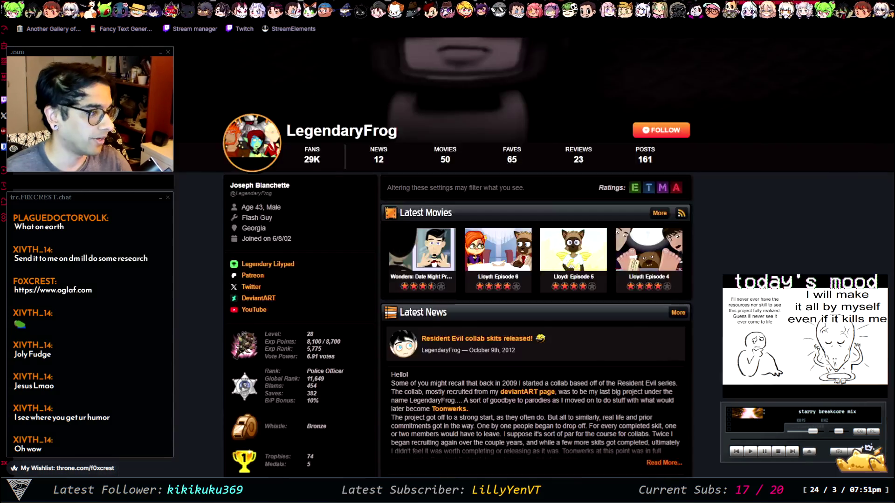
scroll(649, 168, down, 6)
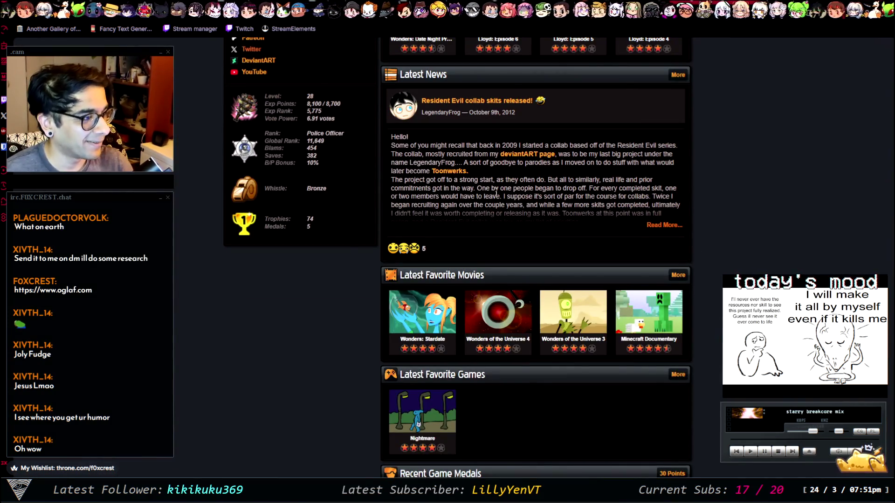
scroll(388, 189, up, 5)
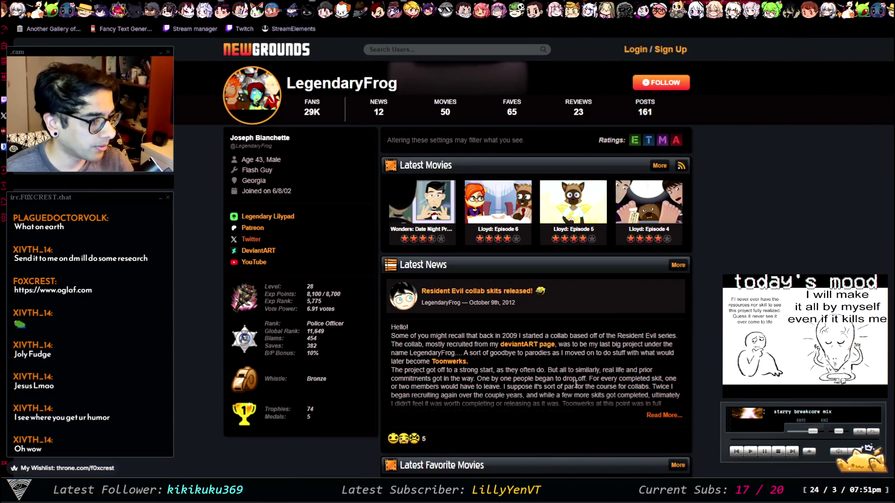
Expand the full Resident Evil collab news post, zoom in twice, and read through it
click(667, 417)
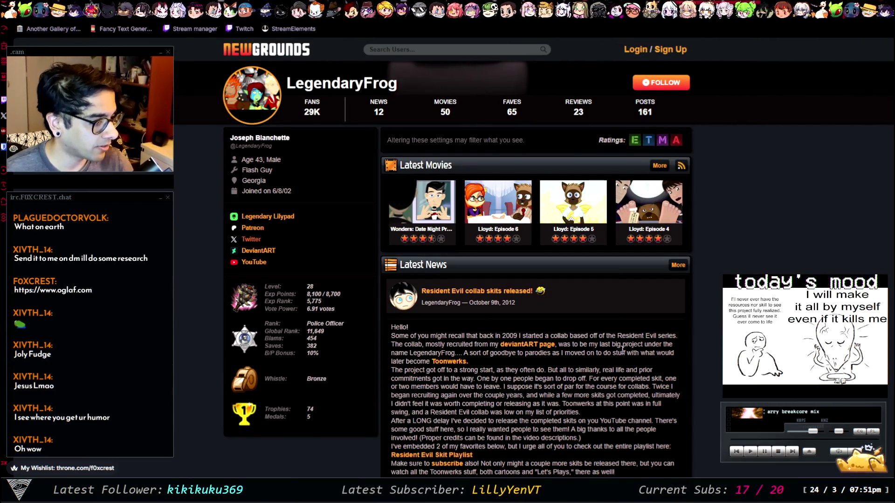
scroll(606, 336, down, 1)
scroll(481, 306, down, 1)
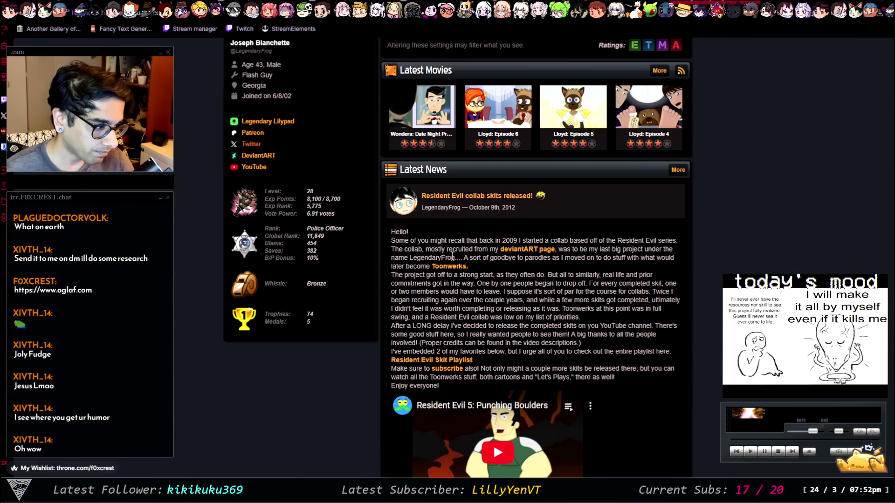
scroll(451, 287, down, 1)
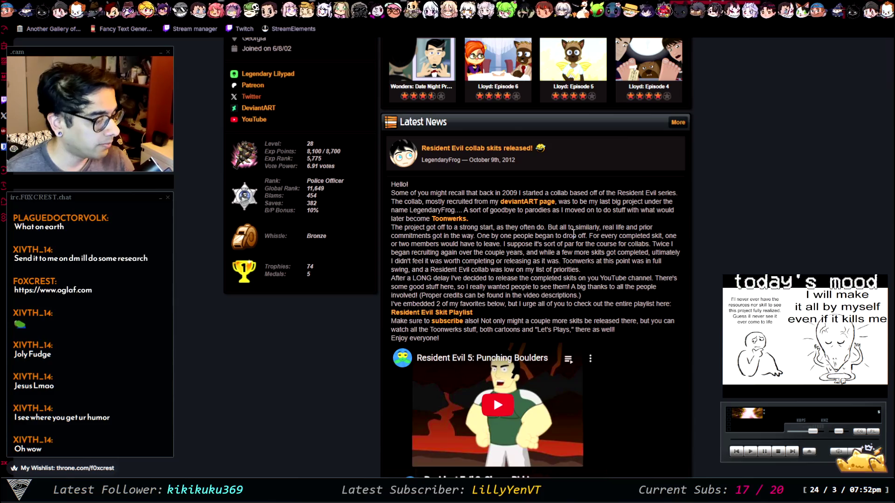
key(ctrl+plus)
key(ctrl+plus)
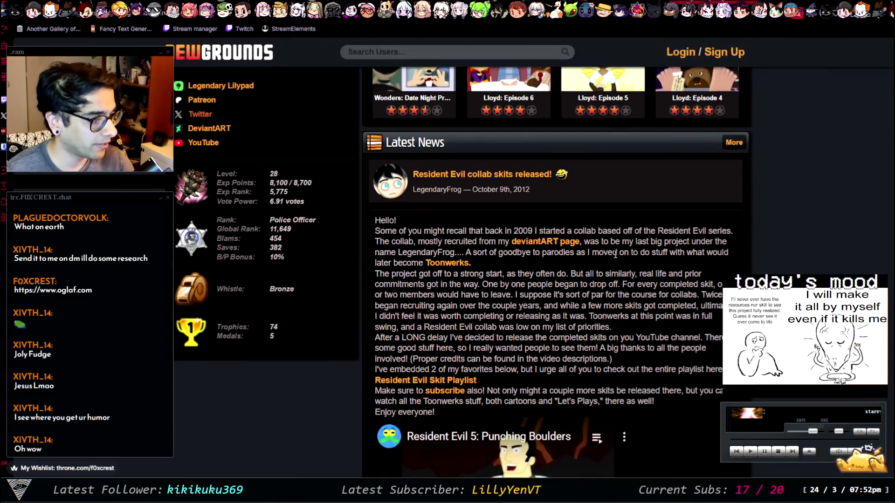
key(ctrl+plus)
scroll(408, 258, down, 2)
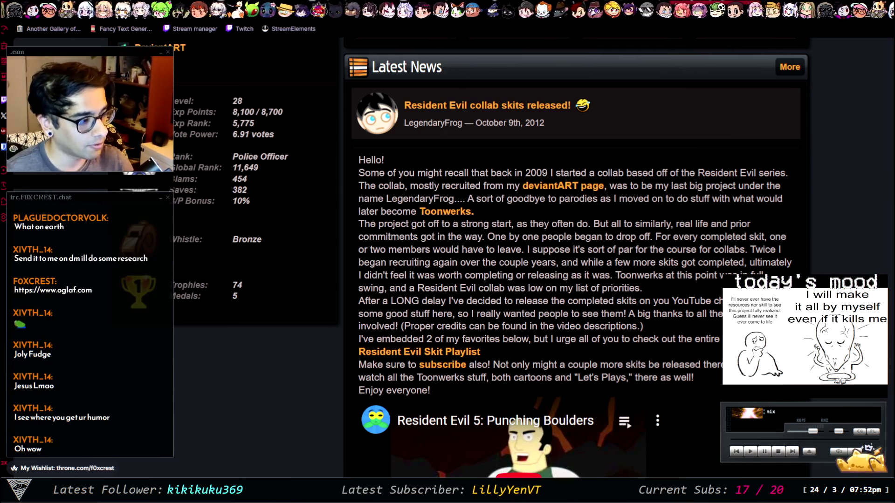
scroll(673, 291, down, 1)
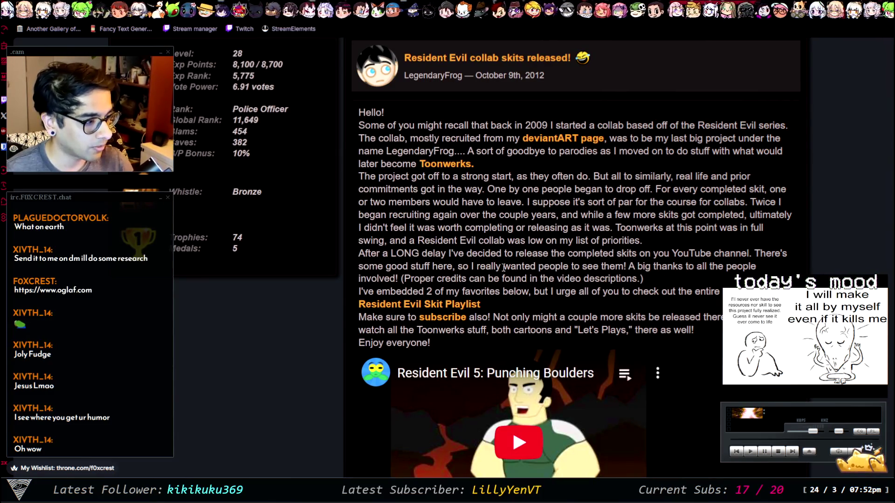
scroll(779, 282, down, 1)
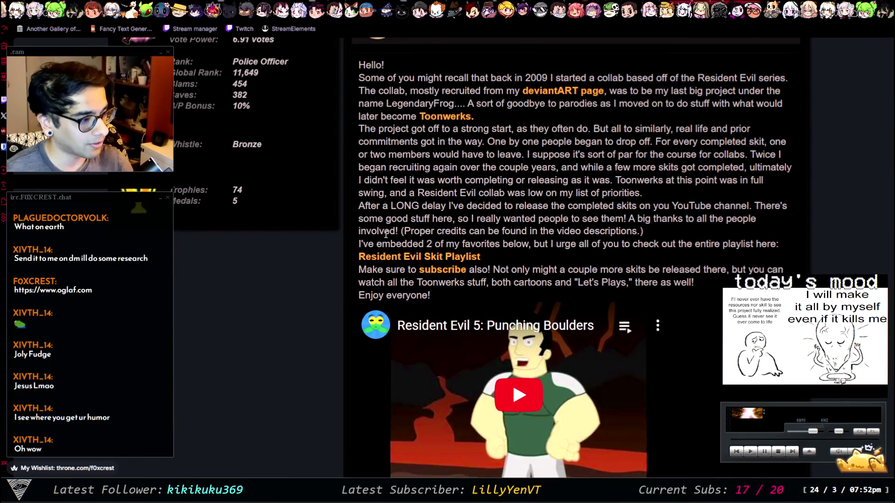
scroll(520, 236, down, 9)
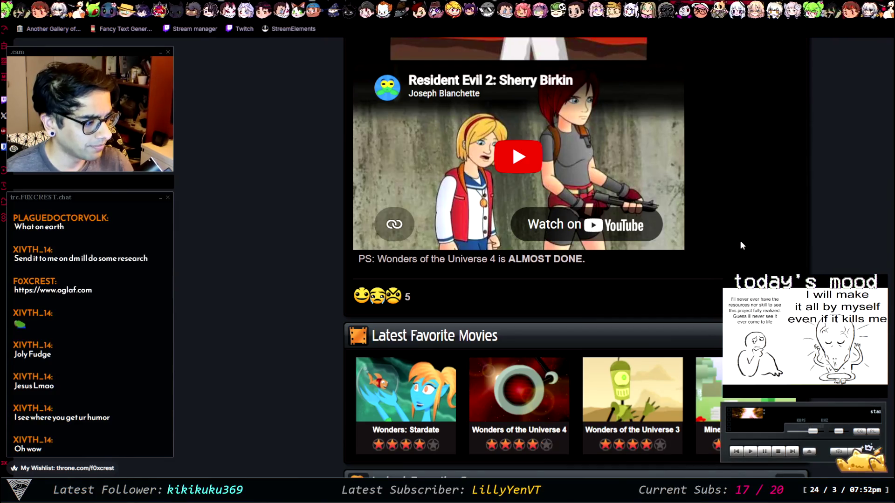
scroll(461, 283, down, 3)
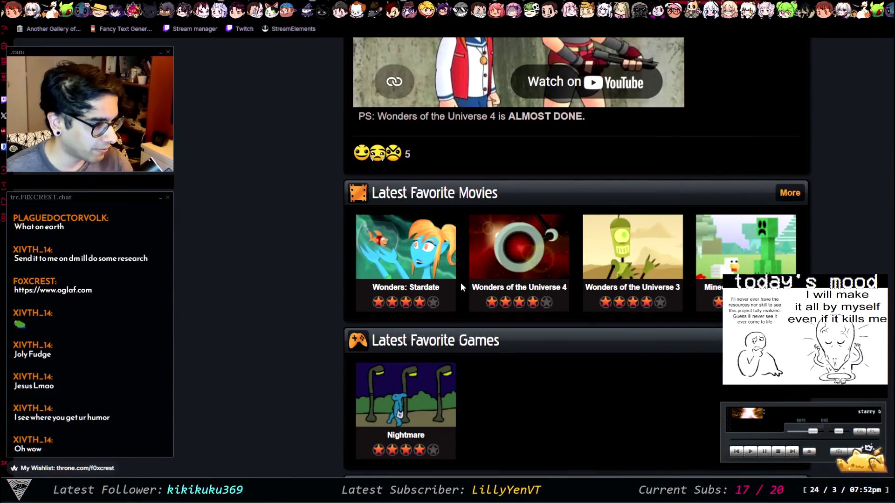
scroll(436, 207, up, 12)
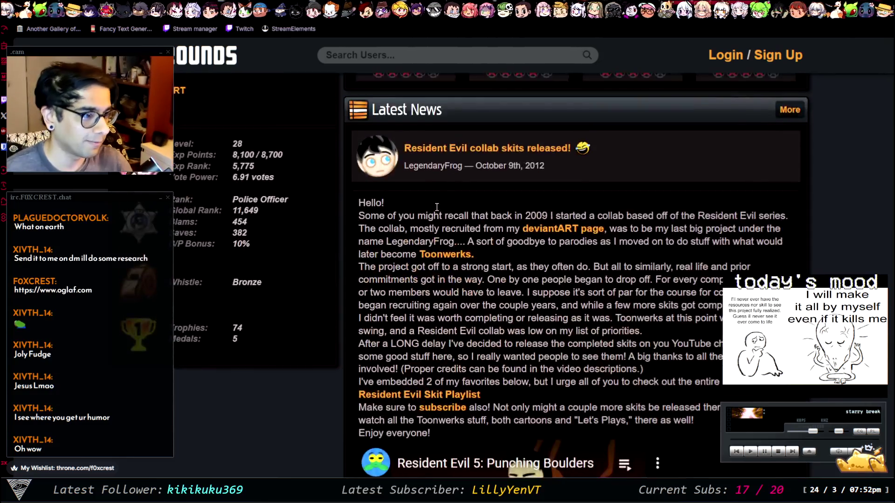
scroll(311, 184, up, 2)
scroll(279, 236, up, 4)
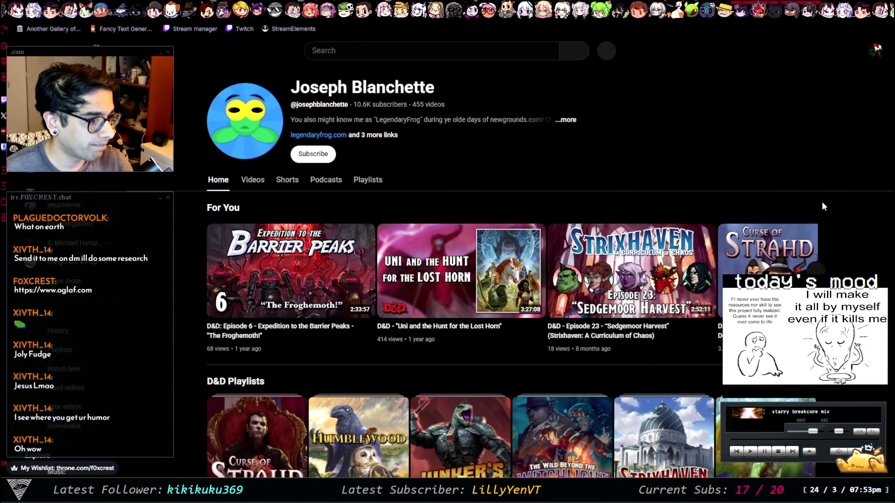
Scroll the YouTube channel home page's D&D episode videos and playlists
scroll(821, 201, down, 7)
scroll(826, 209, up, 5)
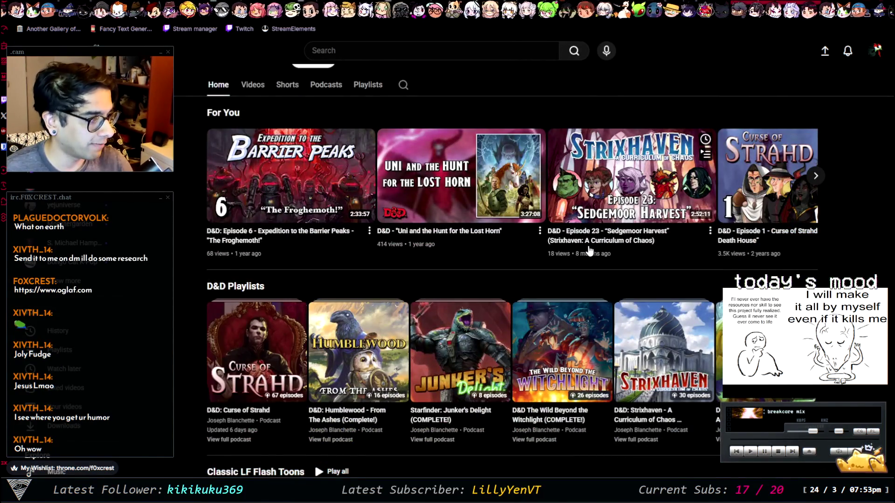
scroll(866, 184, down, 3)
scroll(866, 172, down, 4)
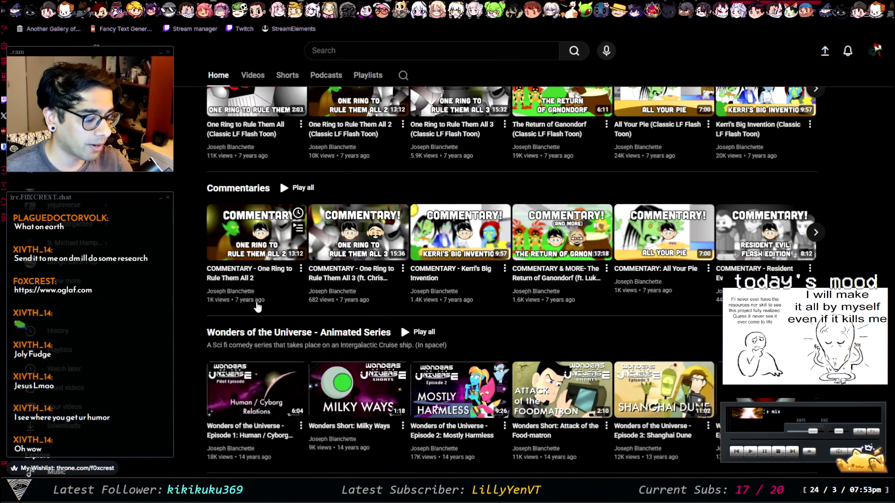
scroll(401, 323, down, 5)
scroll(304, 330, up, 10)
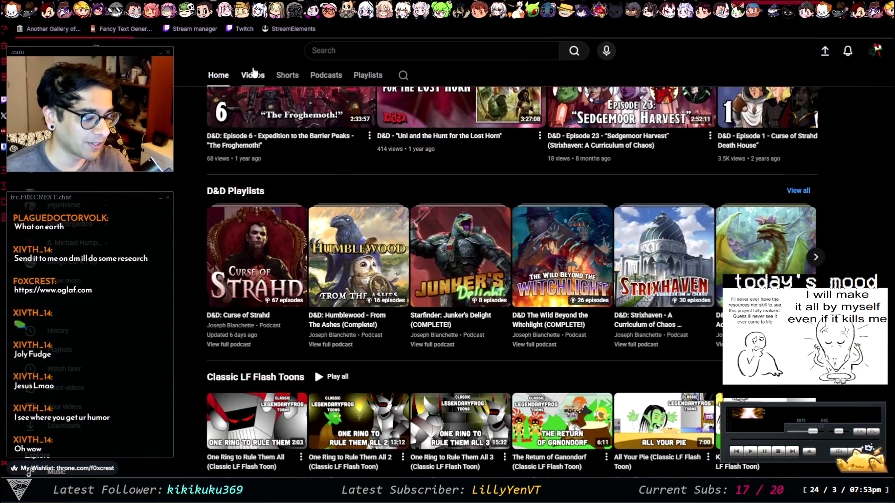
Show the channel's Videos tab and scroll down through the D&D episode uploads
click(254, 74)
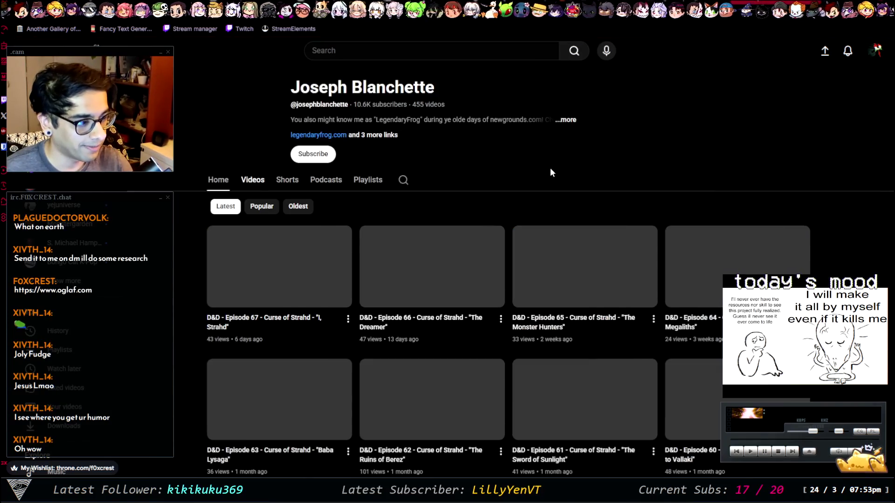
scroll(364, 322, down, 5)
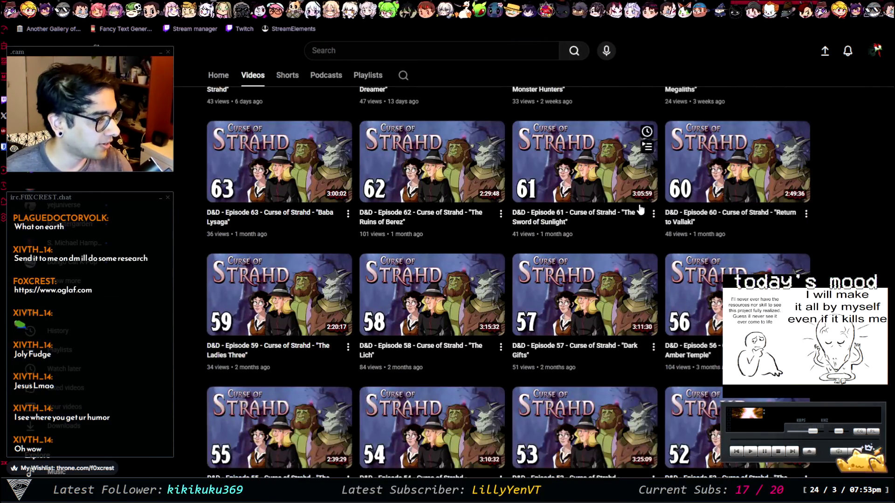
scroll(606, 231, down, 10)
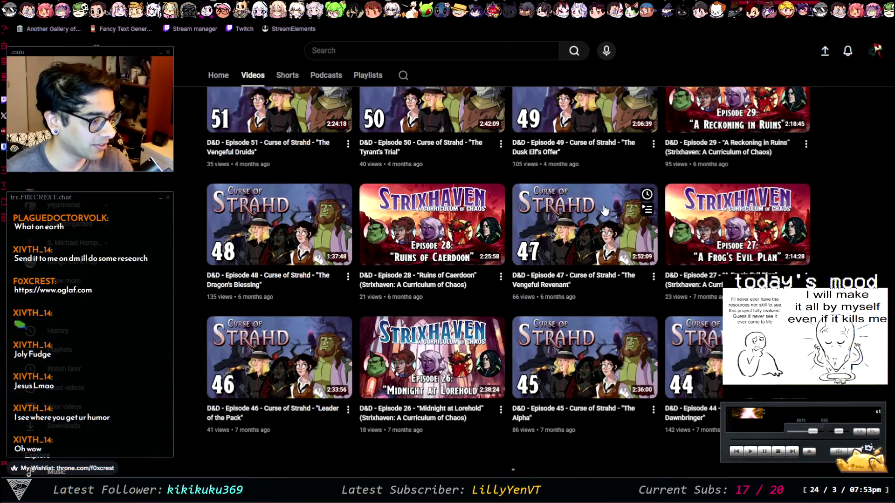
scroll(596, 214, down, 20)
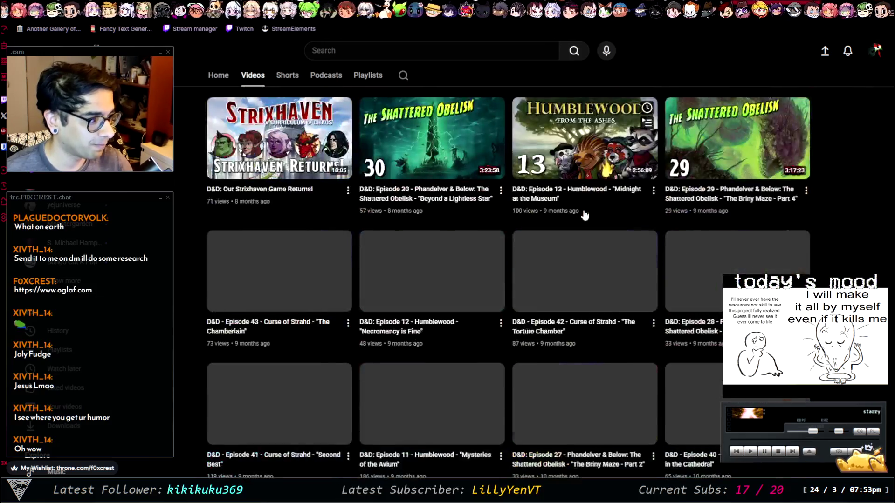
scroll(415, 228, down, 6)
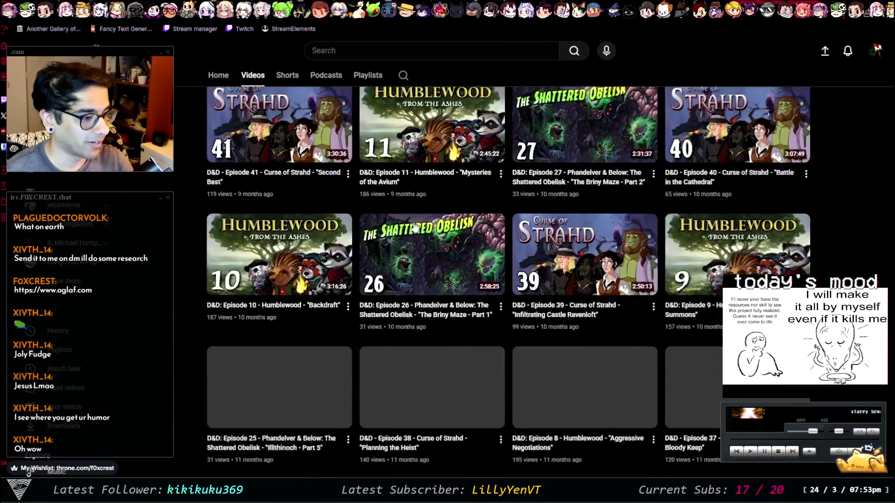
scroll(723, 226, down, 4)
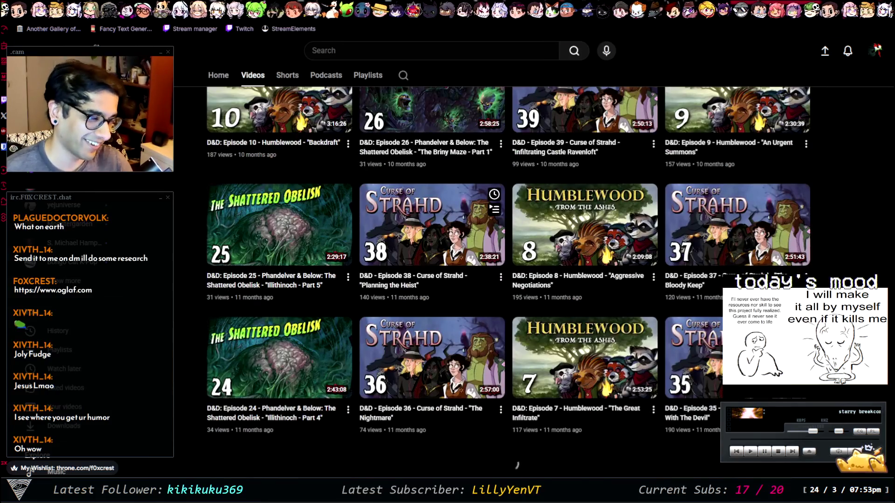
scroll(769, 210, down, 20)
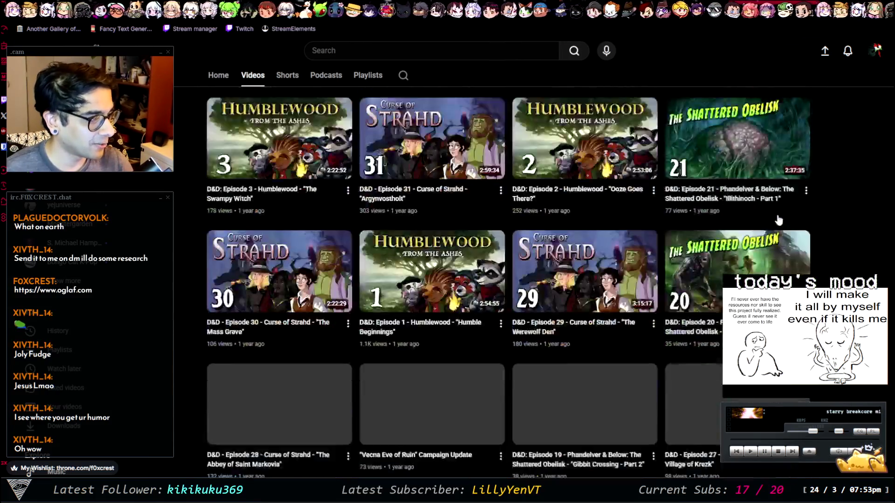
scroll(725, 198, down, 1)
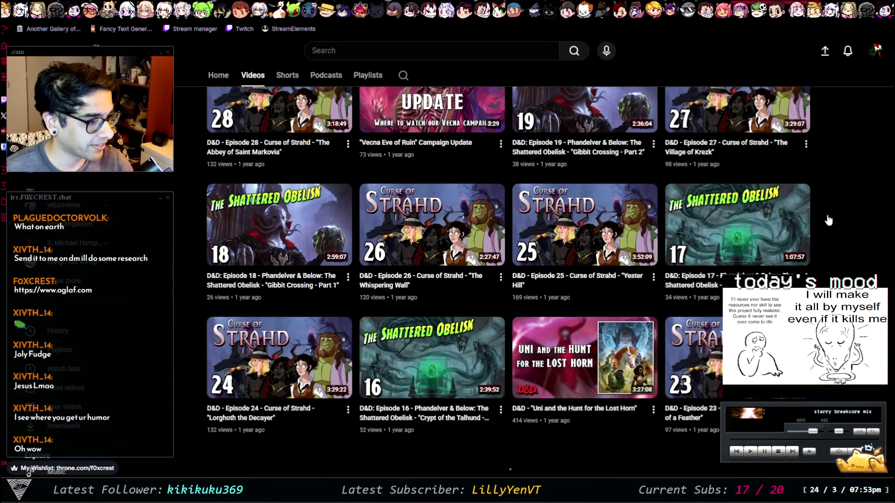
scroll(746, 217, down, 6)
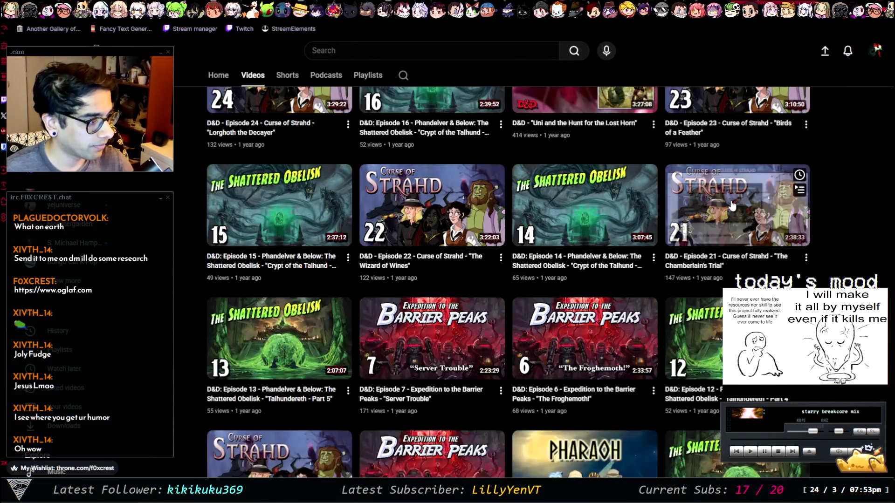
scroll(769, 223, down, 5)
scroll(775, 224, down, 14)
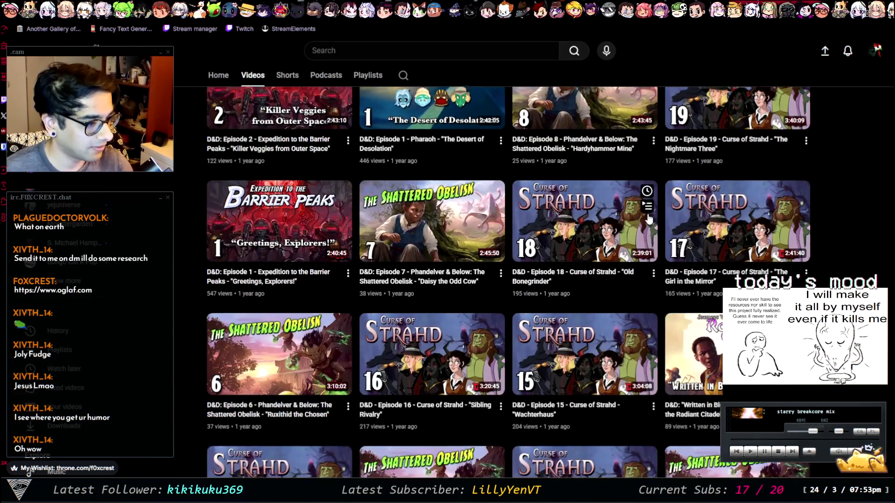
scroll(816, 215, down, 6)
scroll(816, 216, down, 12)
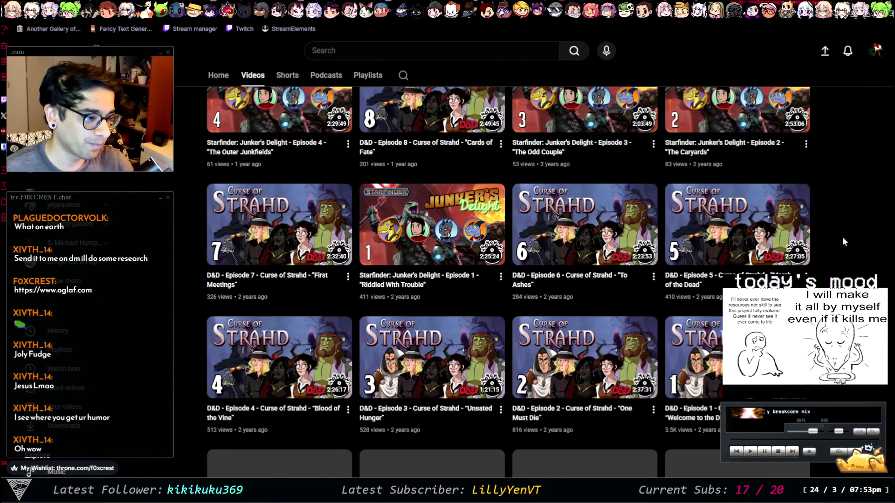
scroll(816, 214, up, 20)
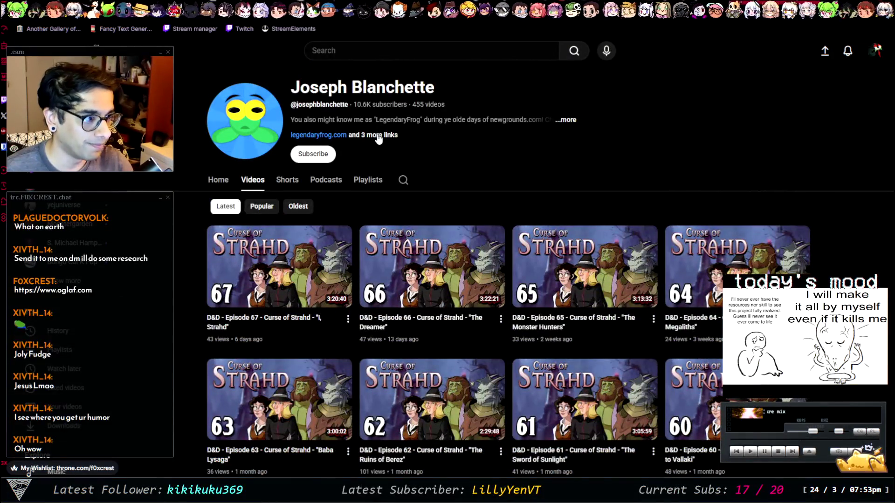
Open and close the channel's description and links panel, then scroll further through the uploads
click(379, 136)
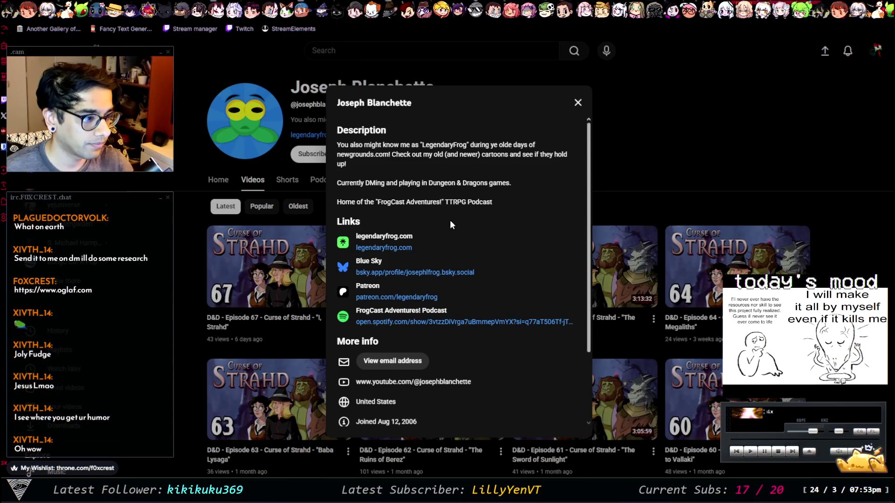
click(578, 103)
scroll(509, 280, down, 20)
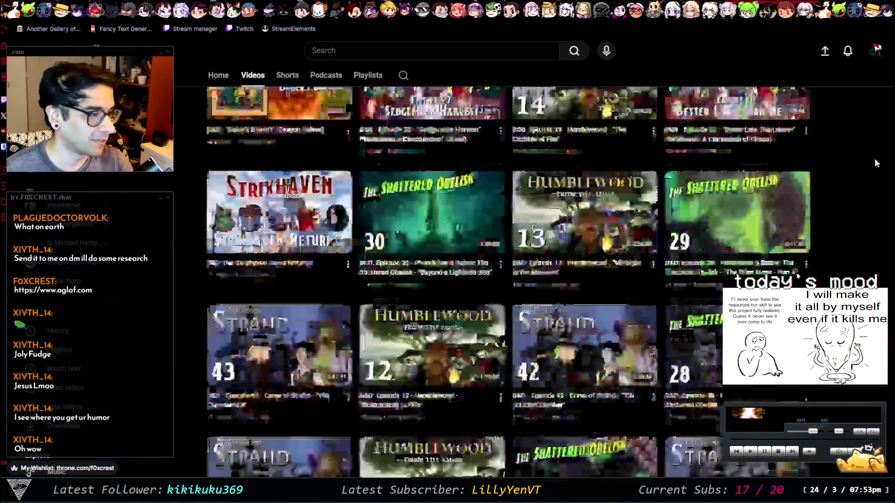
scroll(508, 280, down, 10)
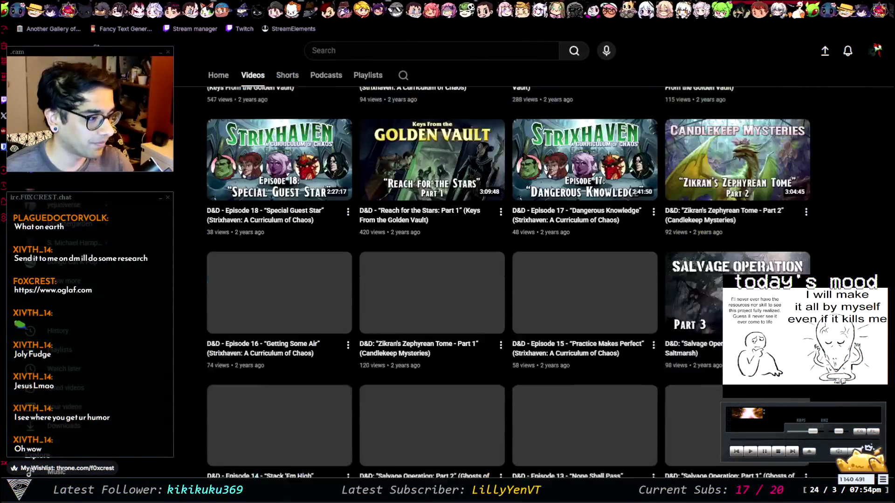
scroll(508, 279, down, 12)
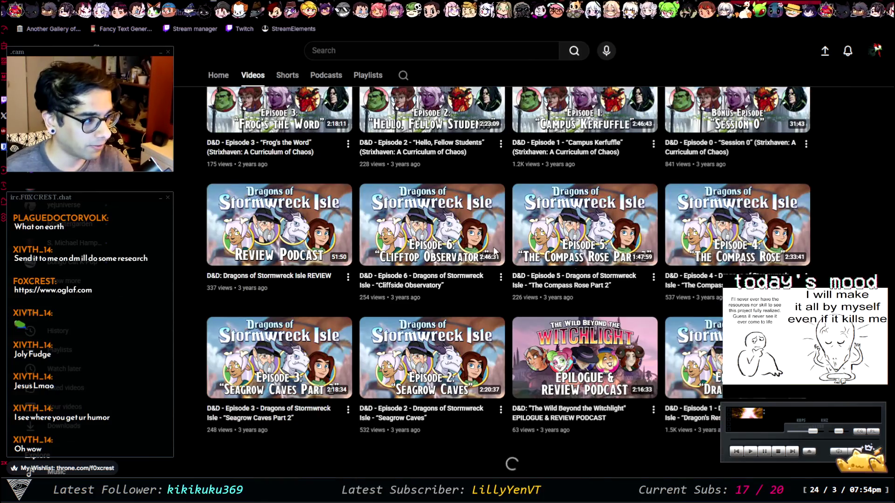
scroll(602, 236, down, 15)
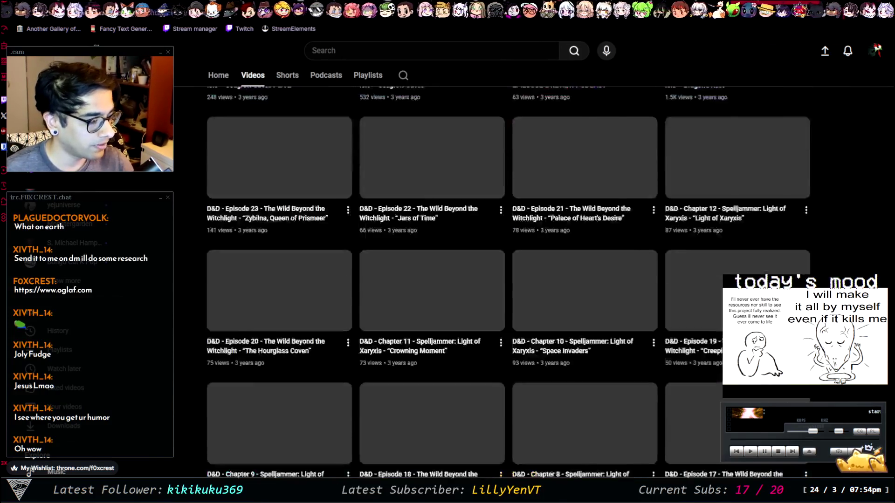
scroll(515, 204, down, 2)
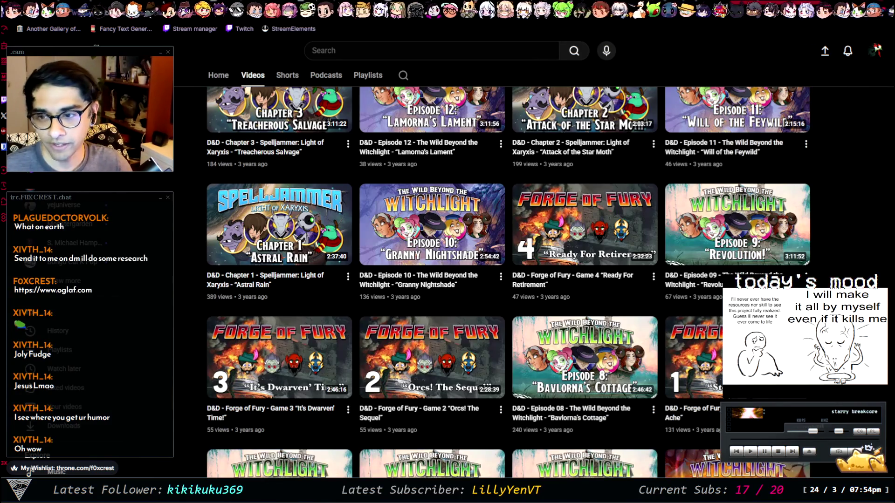
key(alt+Tab)
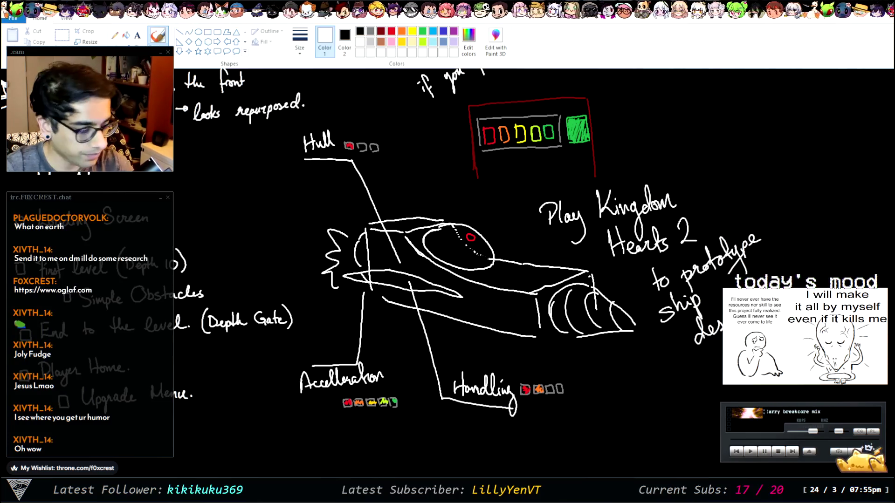
Draw a trial V stroke on the upper-right canvas, then undo it
mouse_move(693, 113)
mouse_down()
mouse_move(773, 70)
mouse_move(485, 144)
mouse_move(484, 191)
mouse_up()
key(ctrl+z)
key(ctrl+z)
key(ctrl+z)
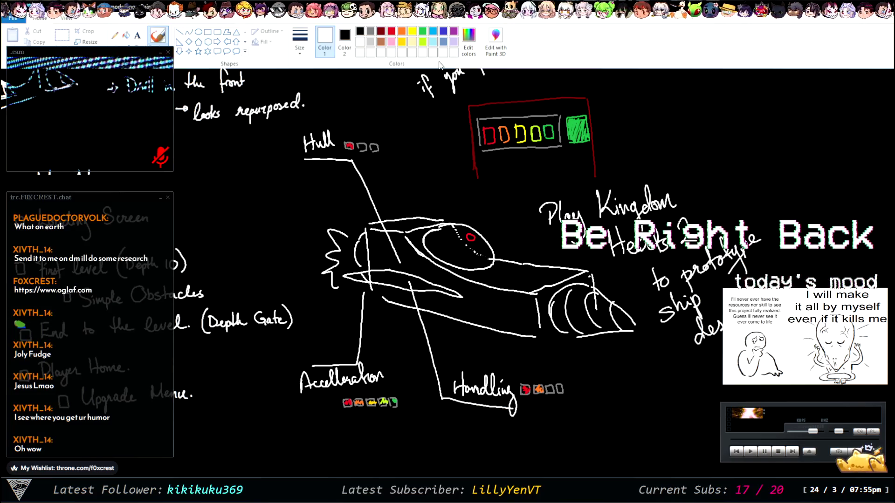
scroll(448, 280, down, 2)
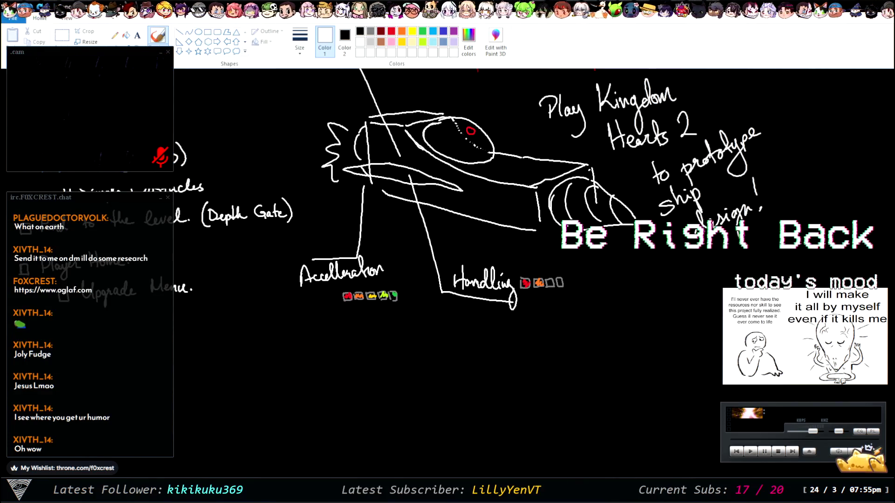
key(alt+Tab)
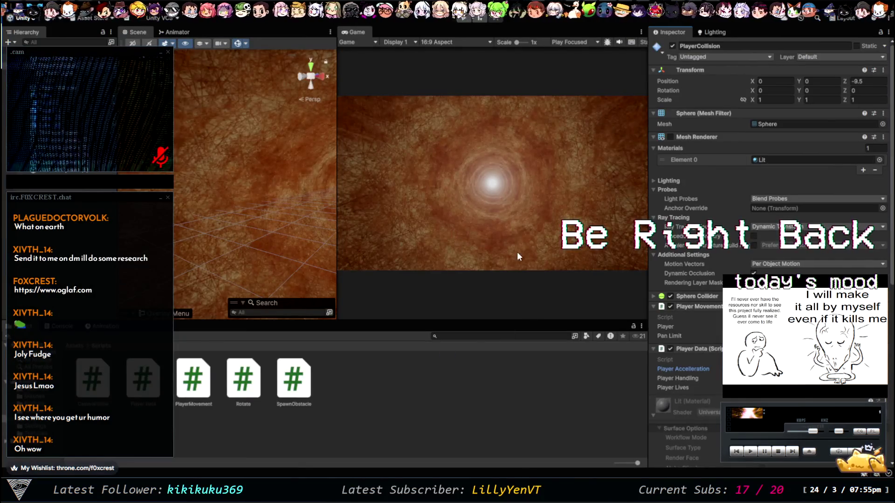